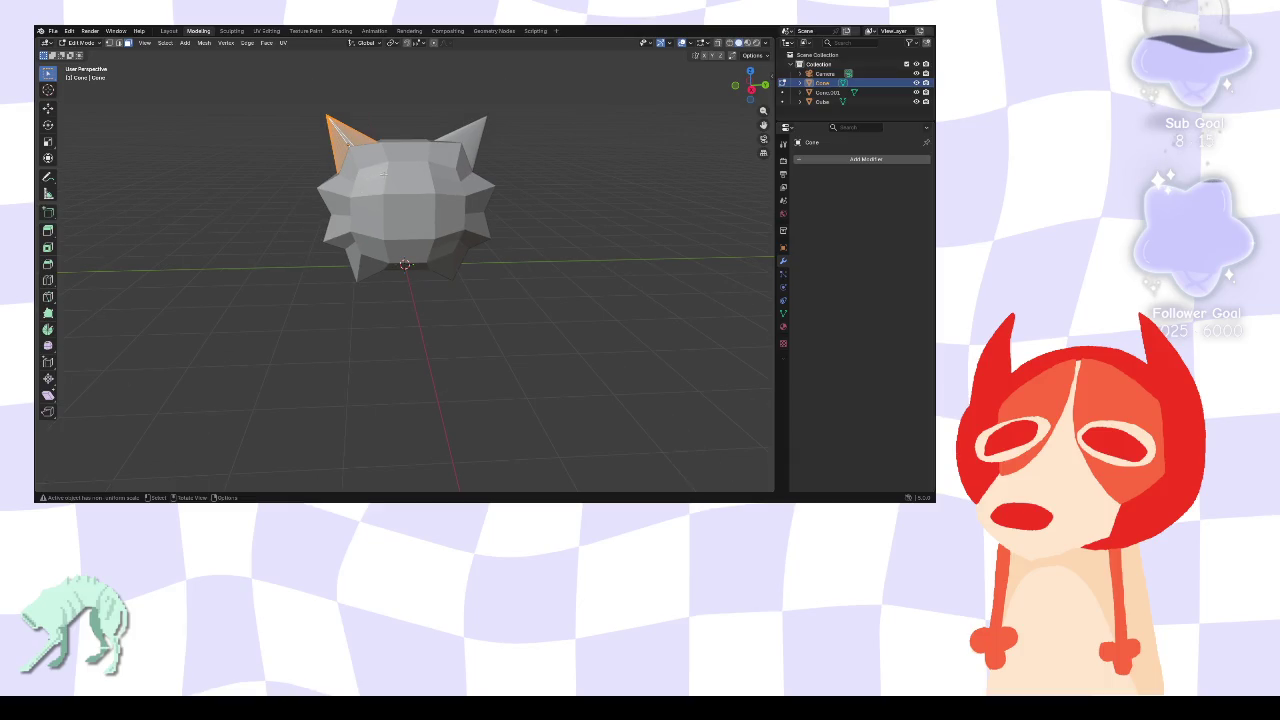
- In Edit Mode, project the right horn Cone.001's faces from view, then reselect them
click(169, 31)
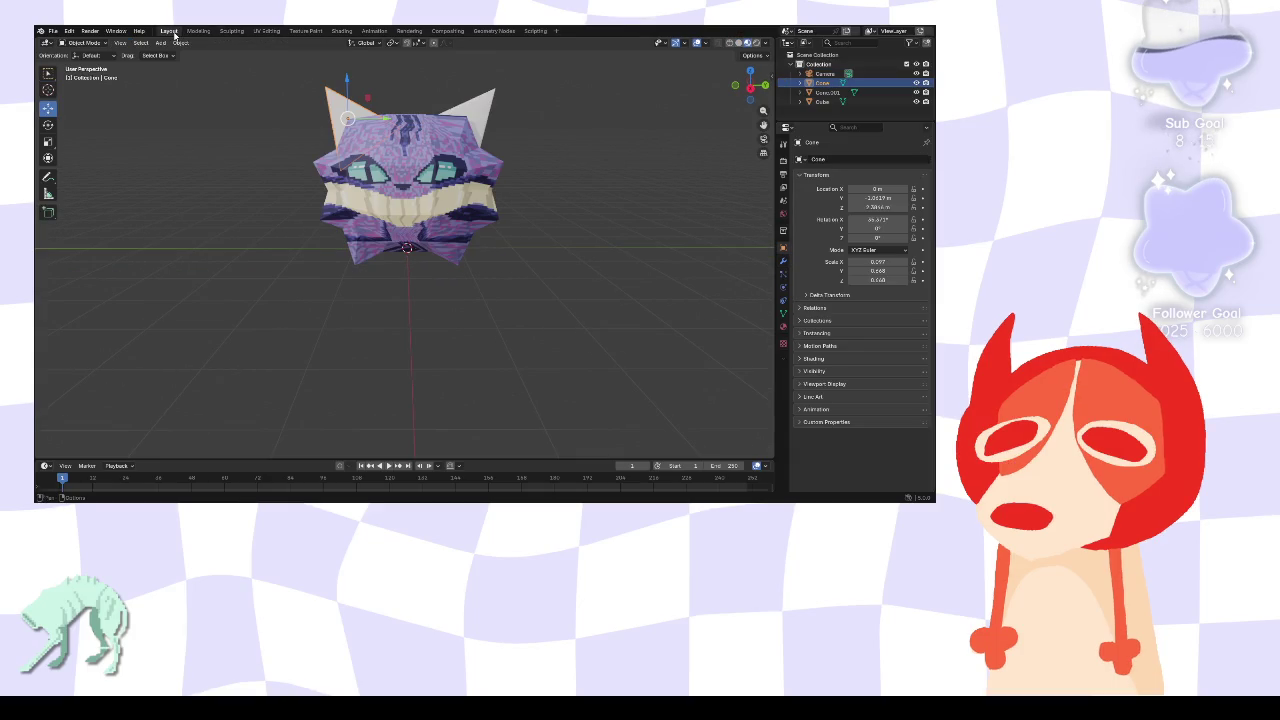
click(488, 116)
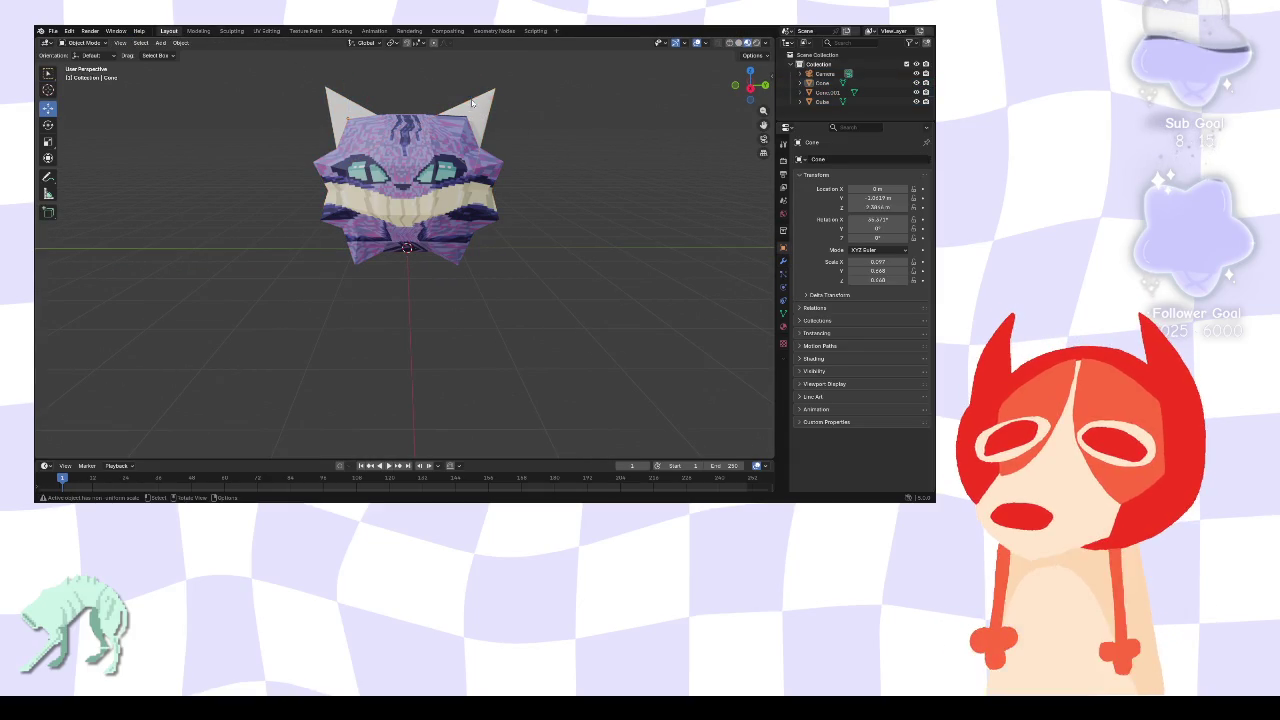
key(Tab)
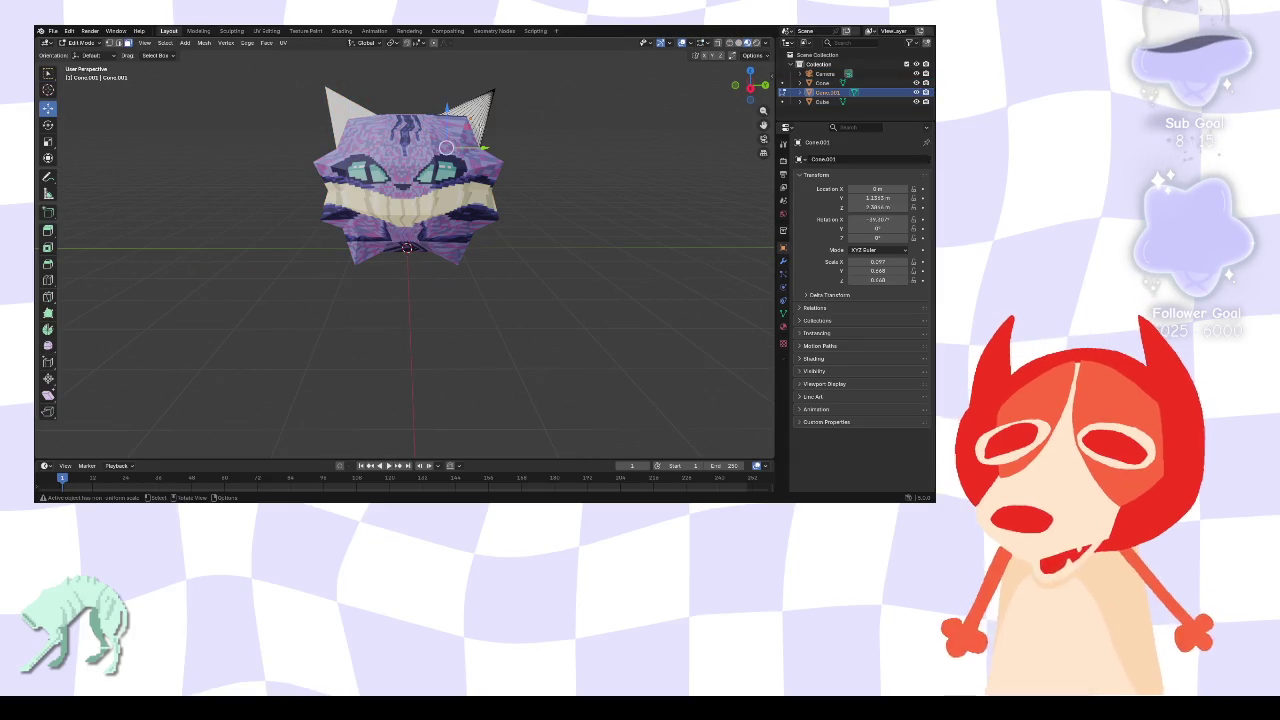
drag(521, 110, 461, 85)
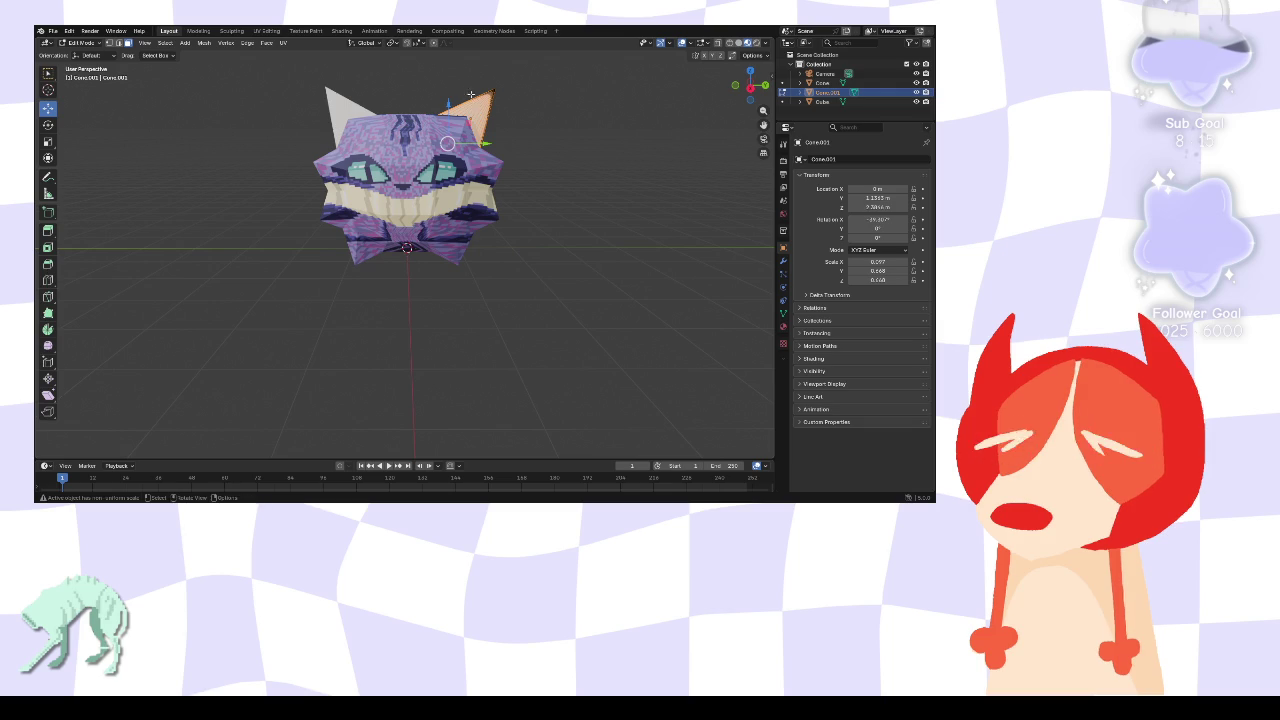
key(u)
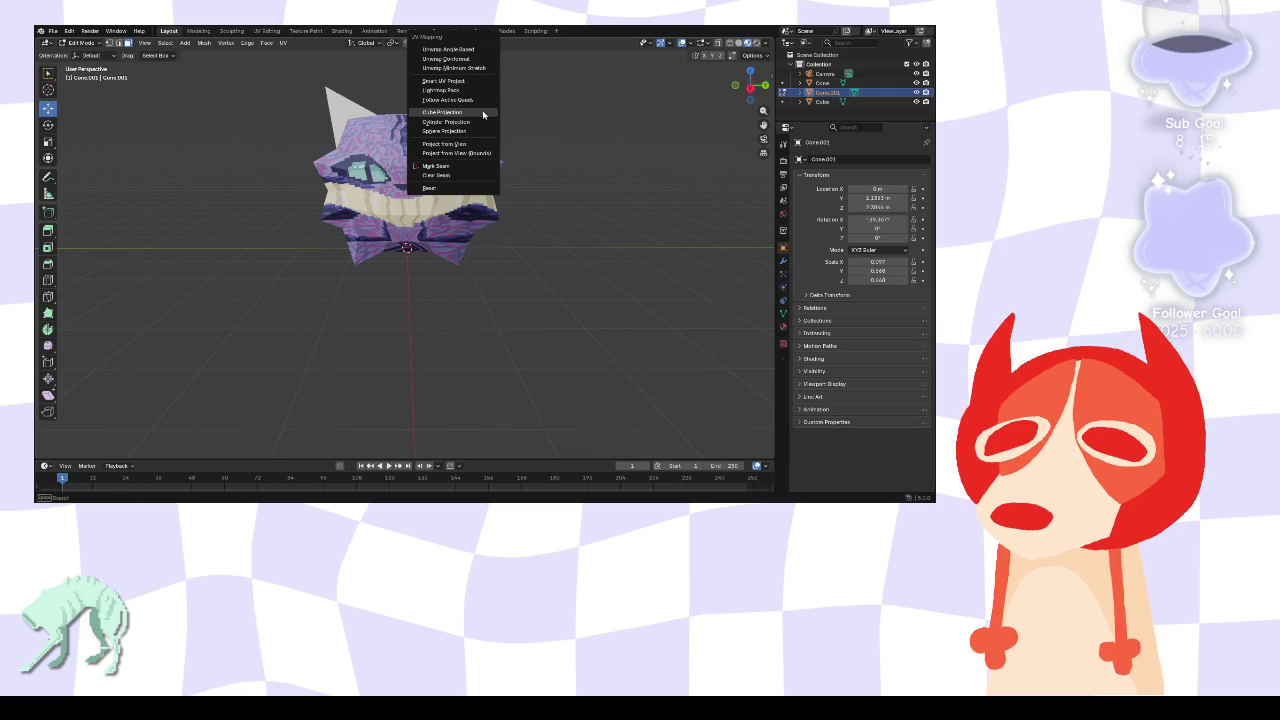
click(483, 144)
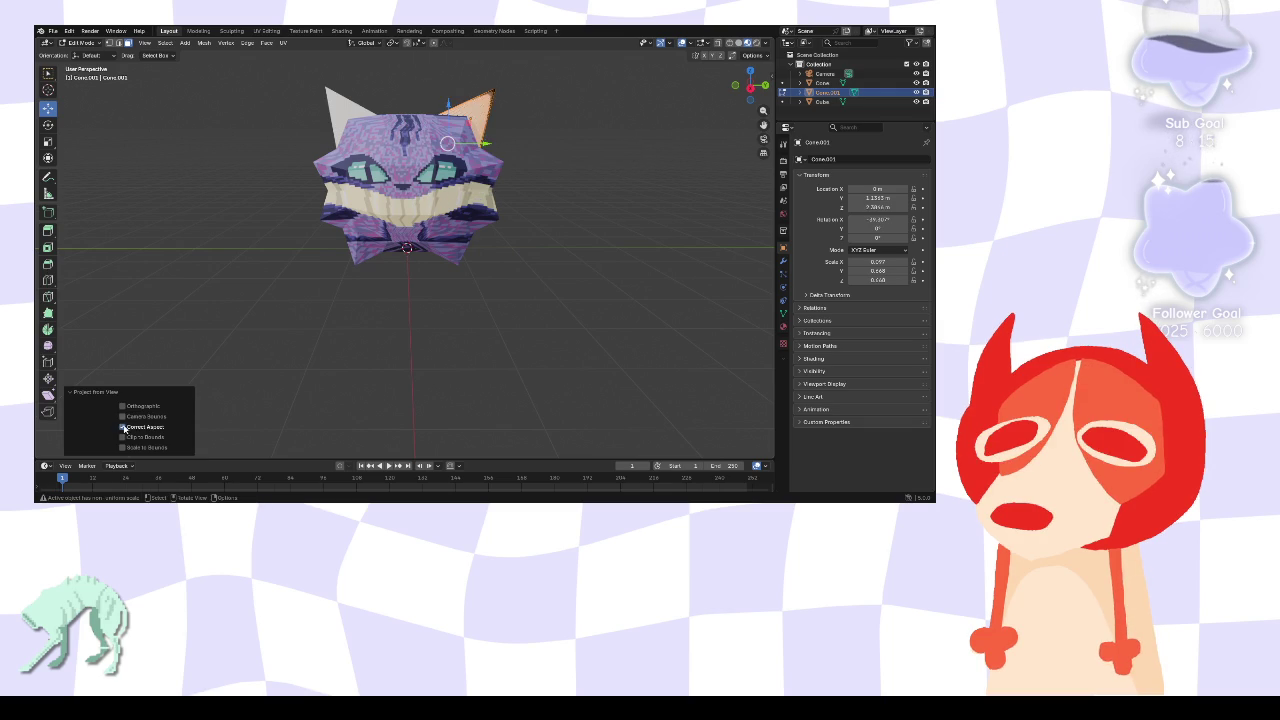
click(230, 274)
drag(459, 72, 542, 105)
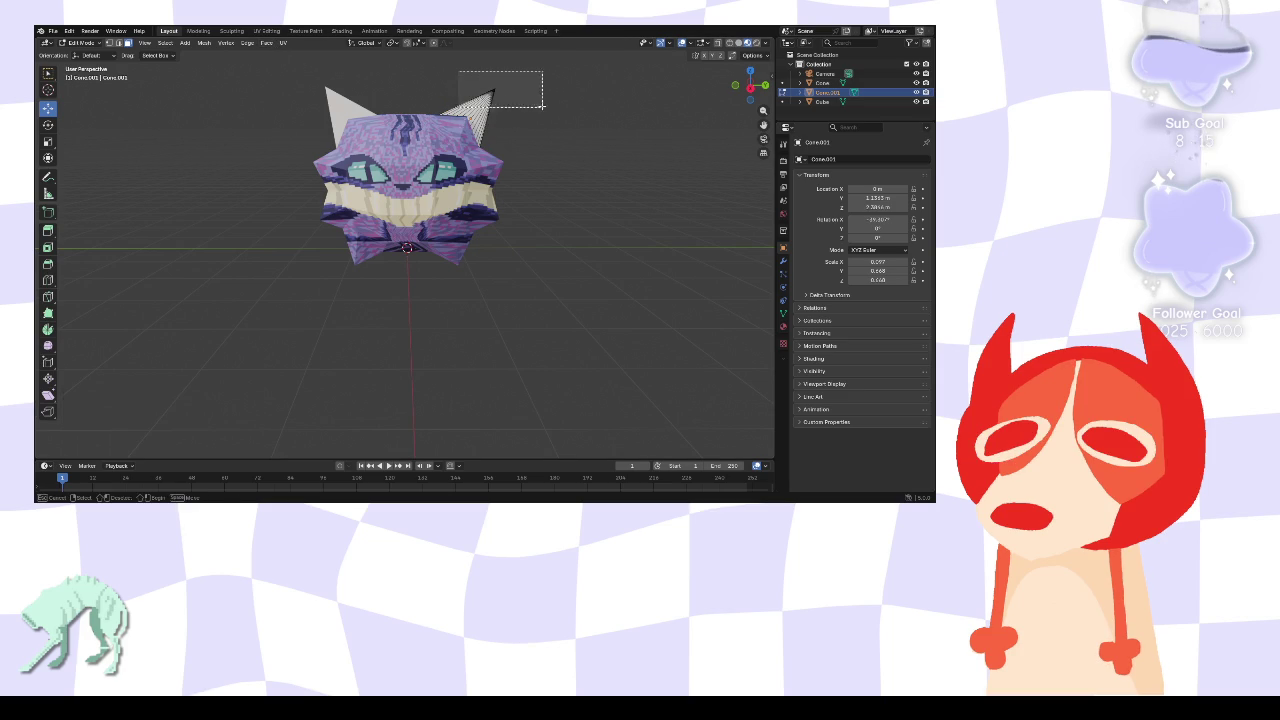
- Switch to the Shading workspace and bring up the empty Shader Editor's context menu
click(268, 31)
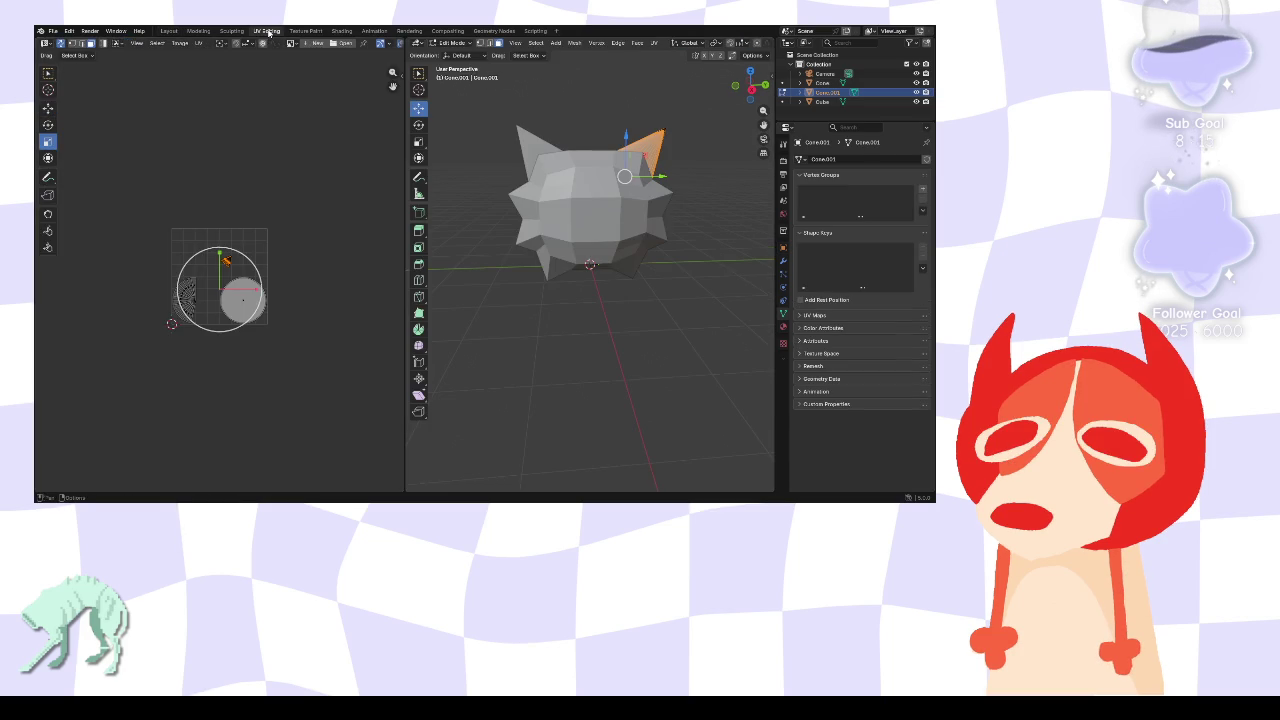
click(341, 31)
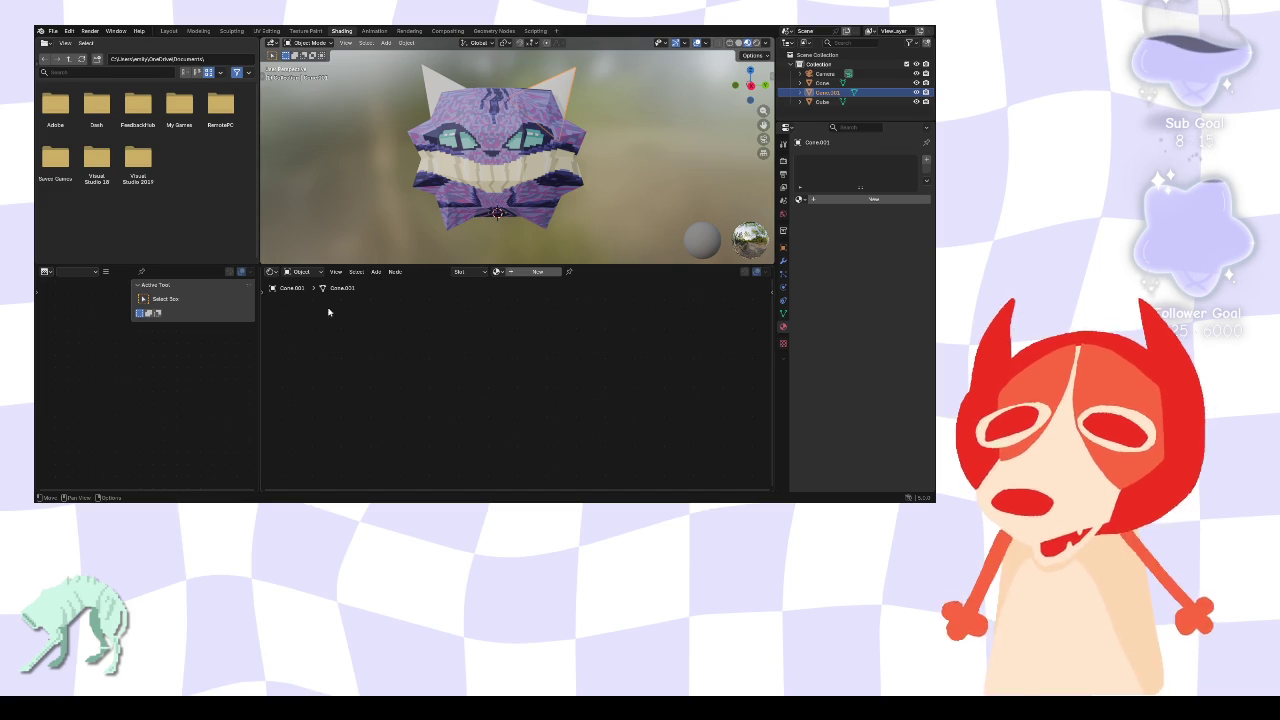
right_click(450, 341)
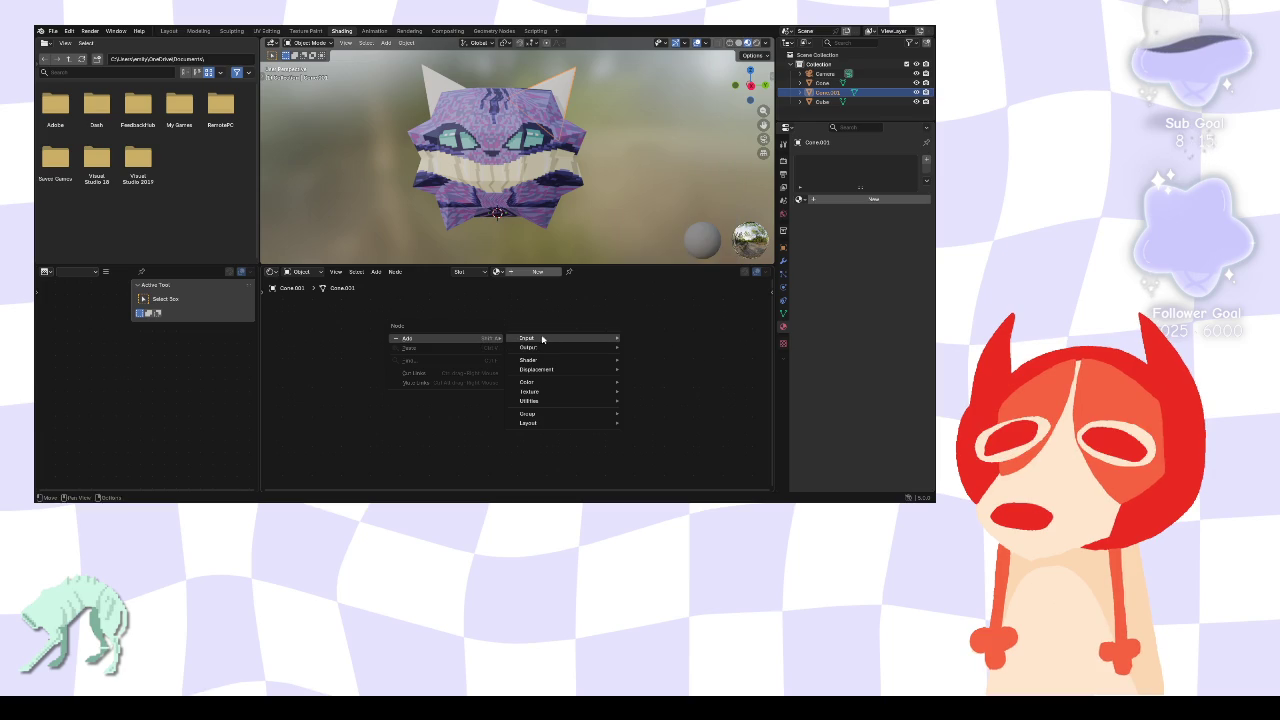
- Create a new material for the right horn and add an Image Texture node
click(868, 199)
right_click(396, 355)
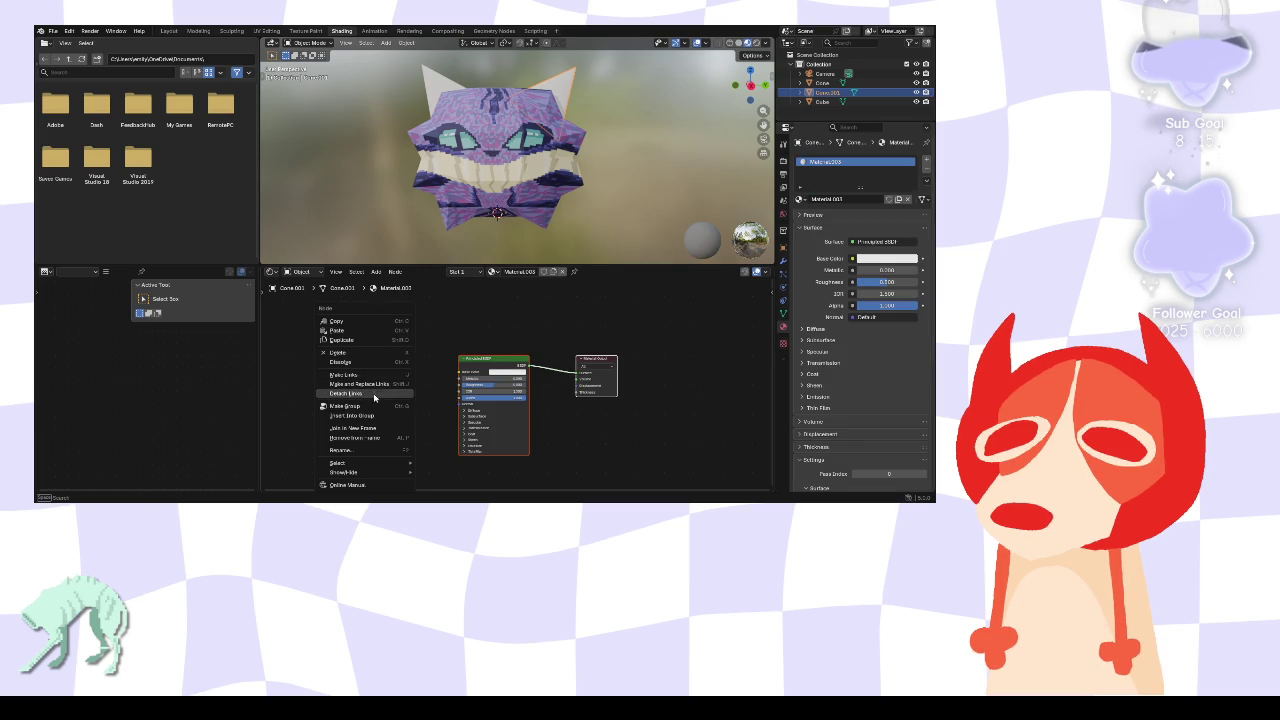
click(290, 317)
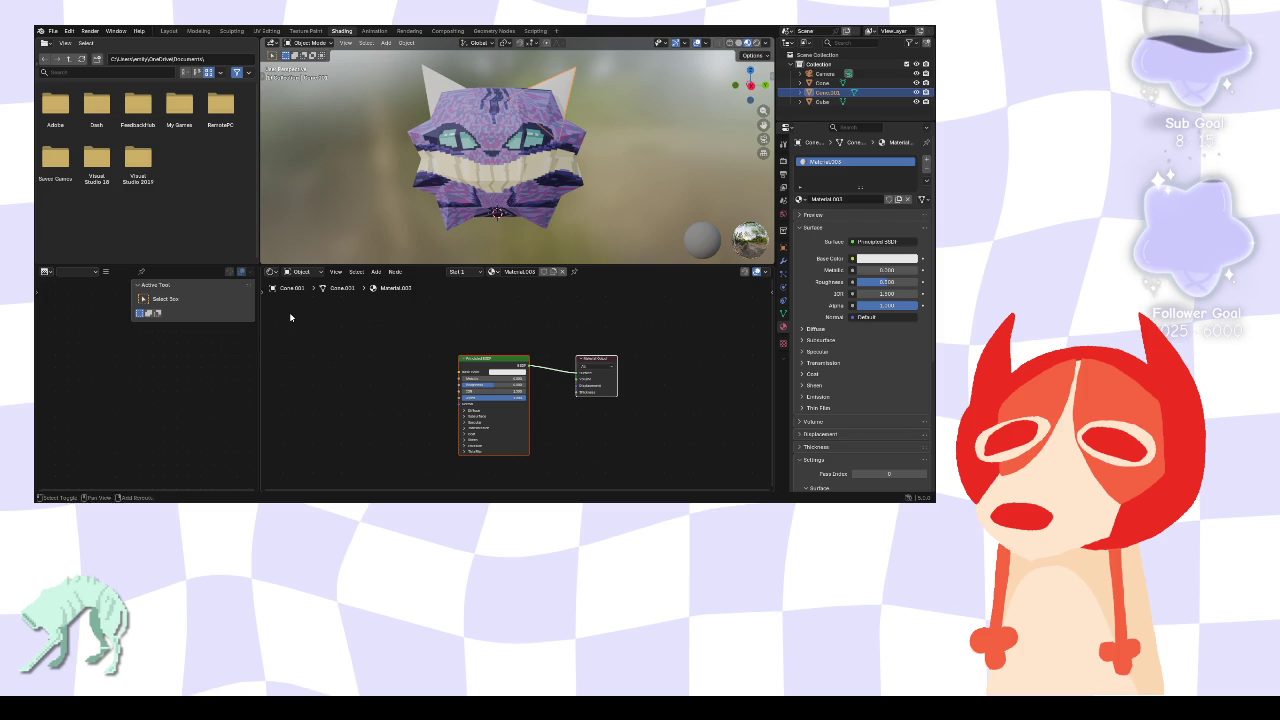
key(shift+a)
click(340, 366)
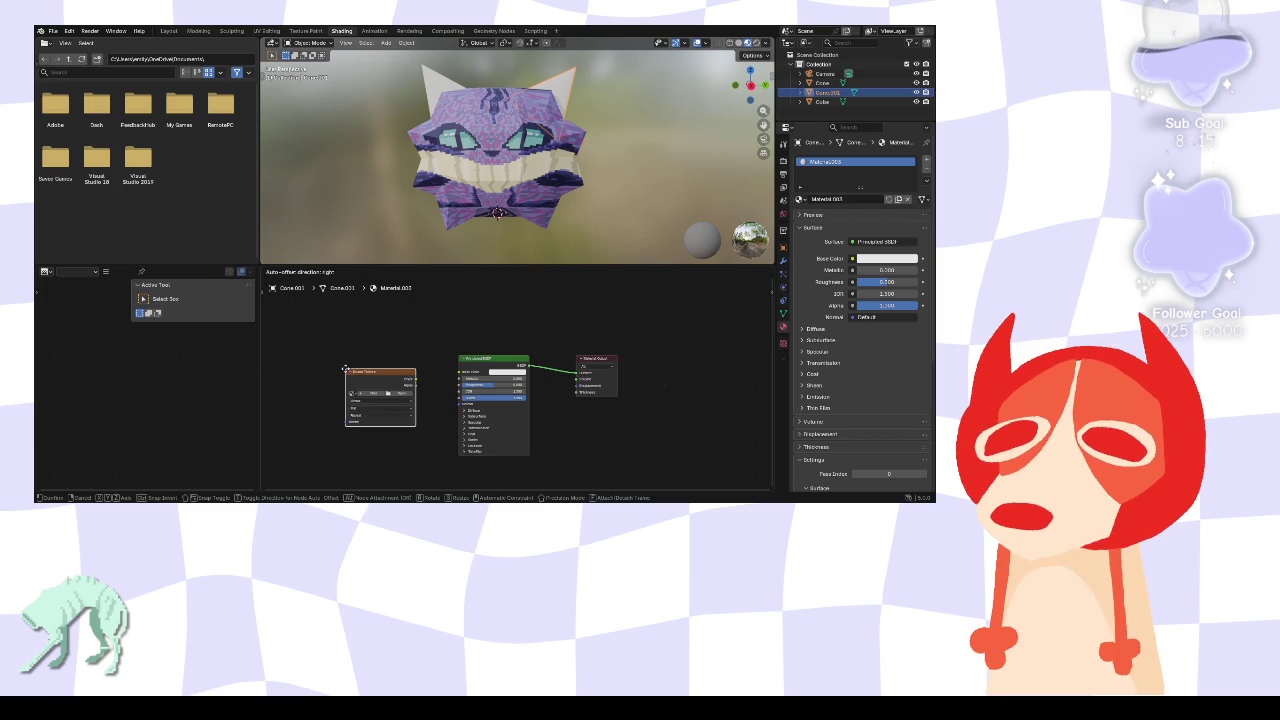
click(346, 360)
- Load the cat texture image into the node, link it to Base Color, and reselect the horn
click(390, 384)
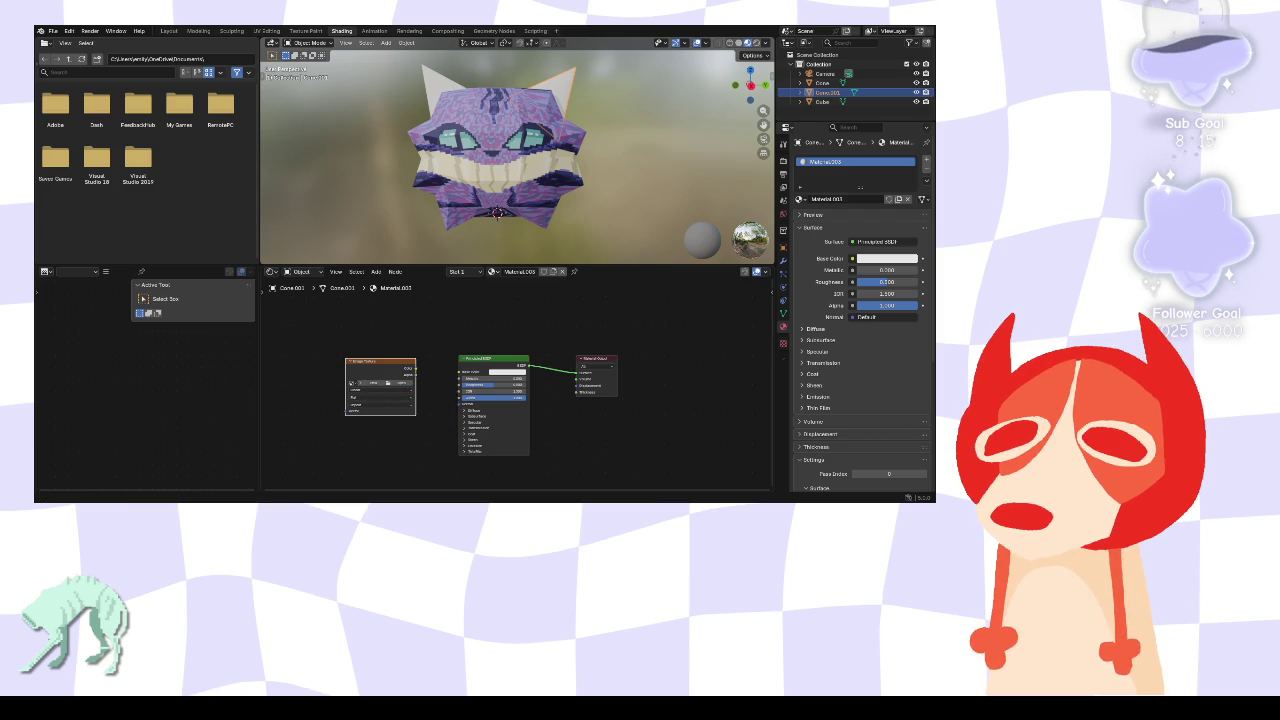
double_click(331, 353)
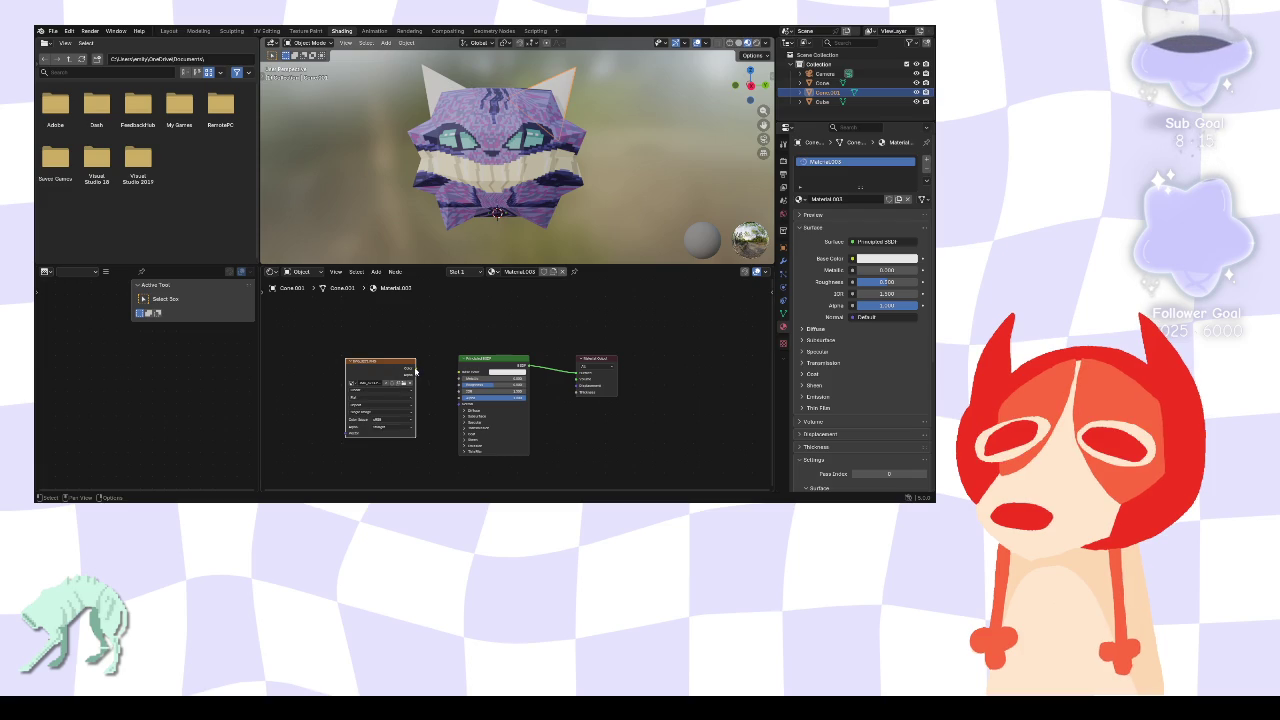
drag(456, 374, 459, 372)
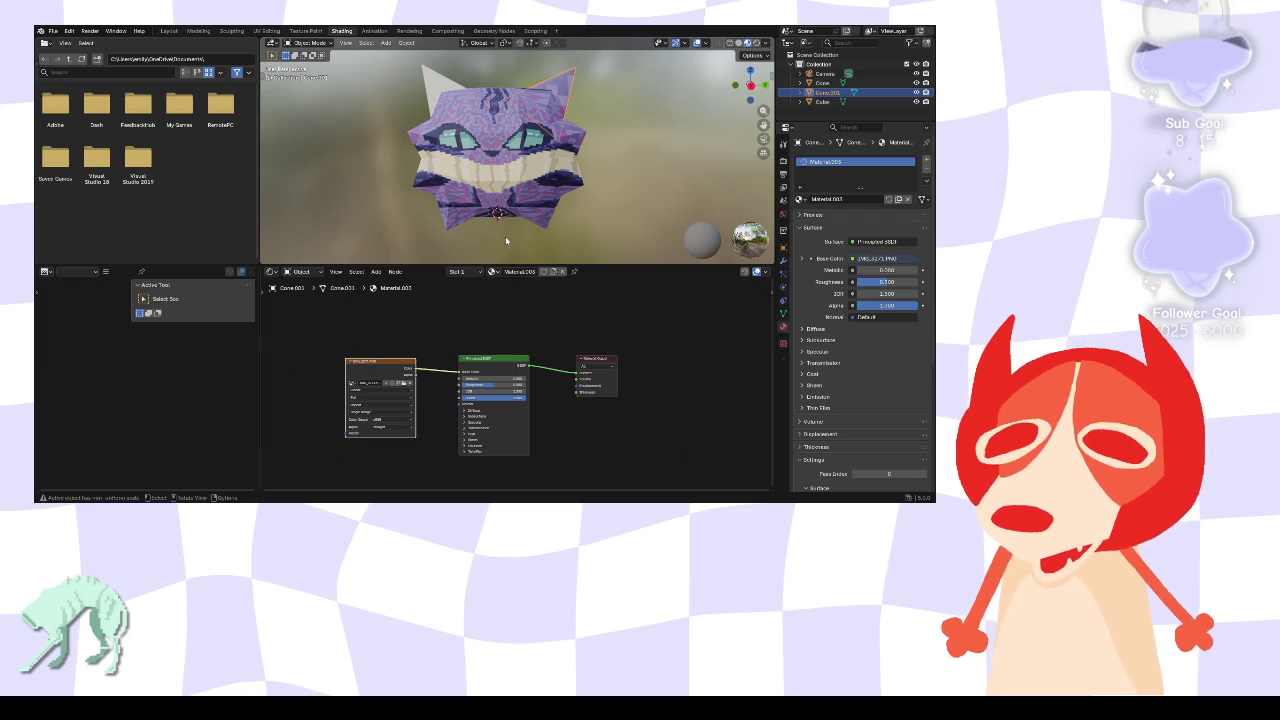
click(606, 97)
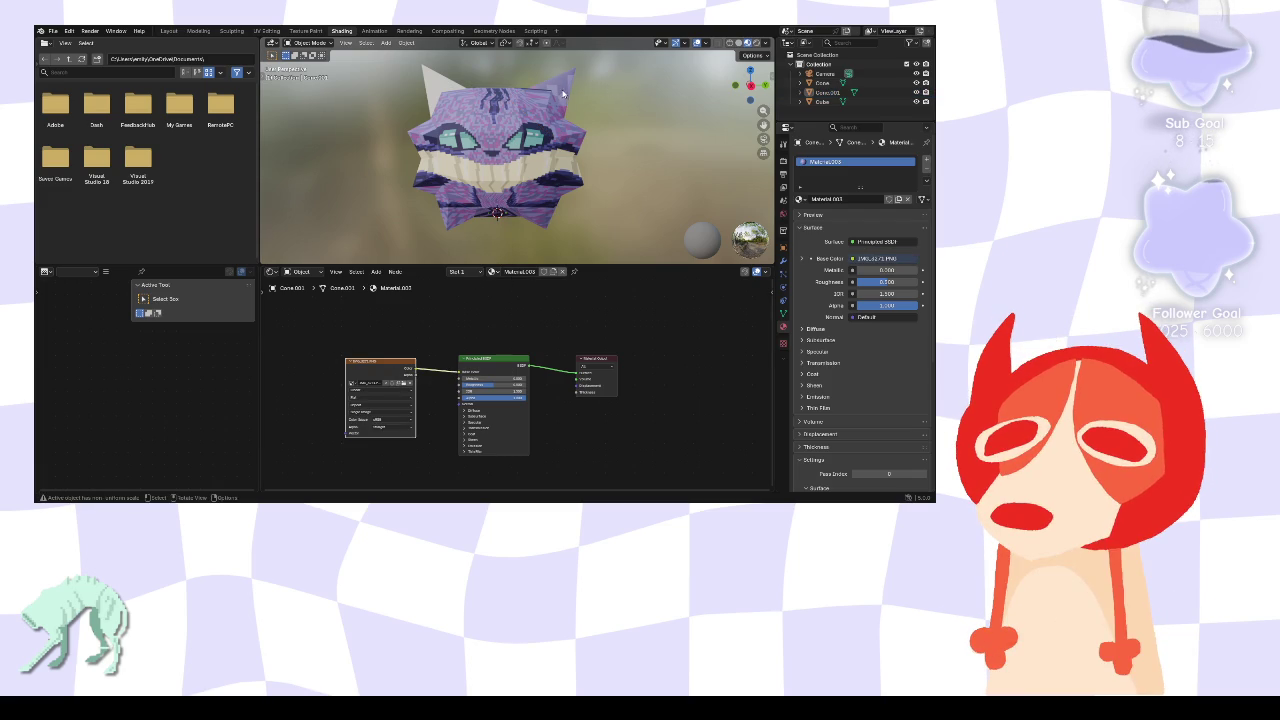
click(563, 93)
- In UV Editing, move the horn's UV island toward the texture's upper right
click(266, 31)
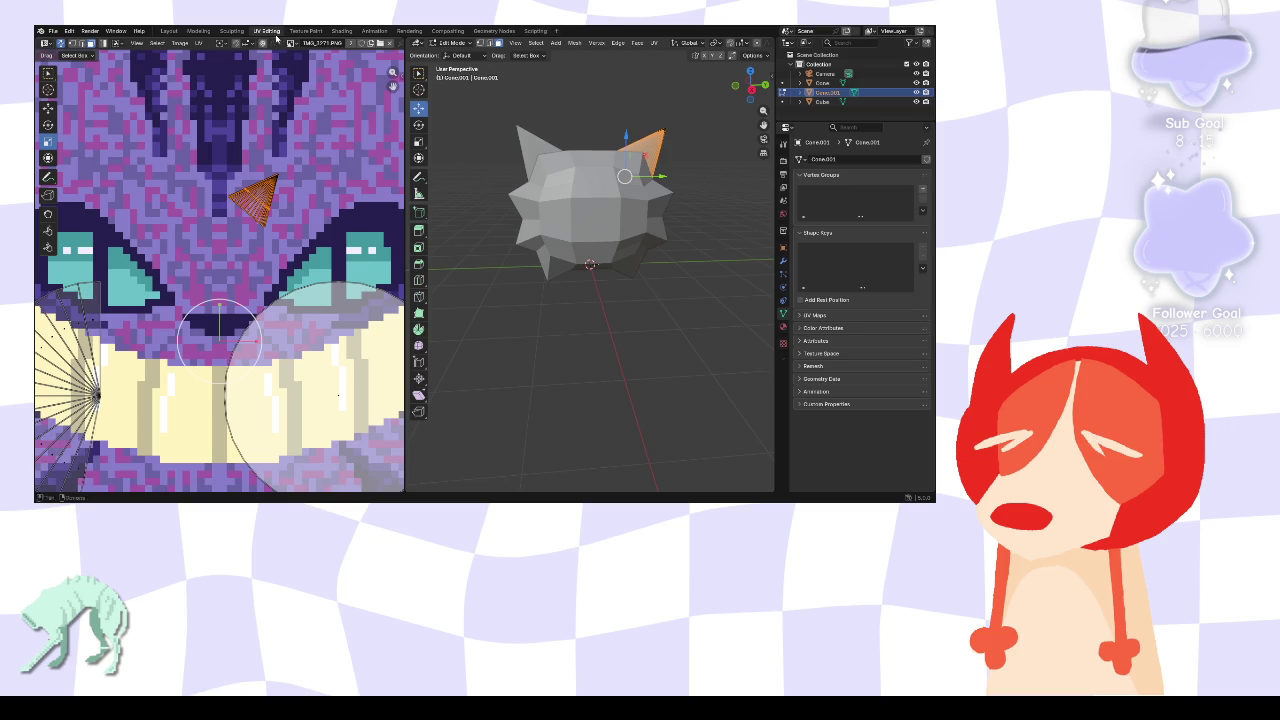
scroll(276, 262, down, 2)
scroll(276, 262, down, 1)
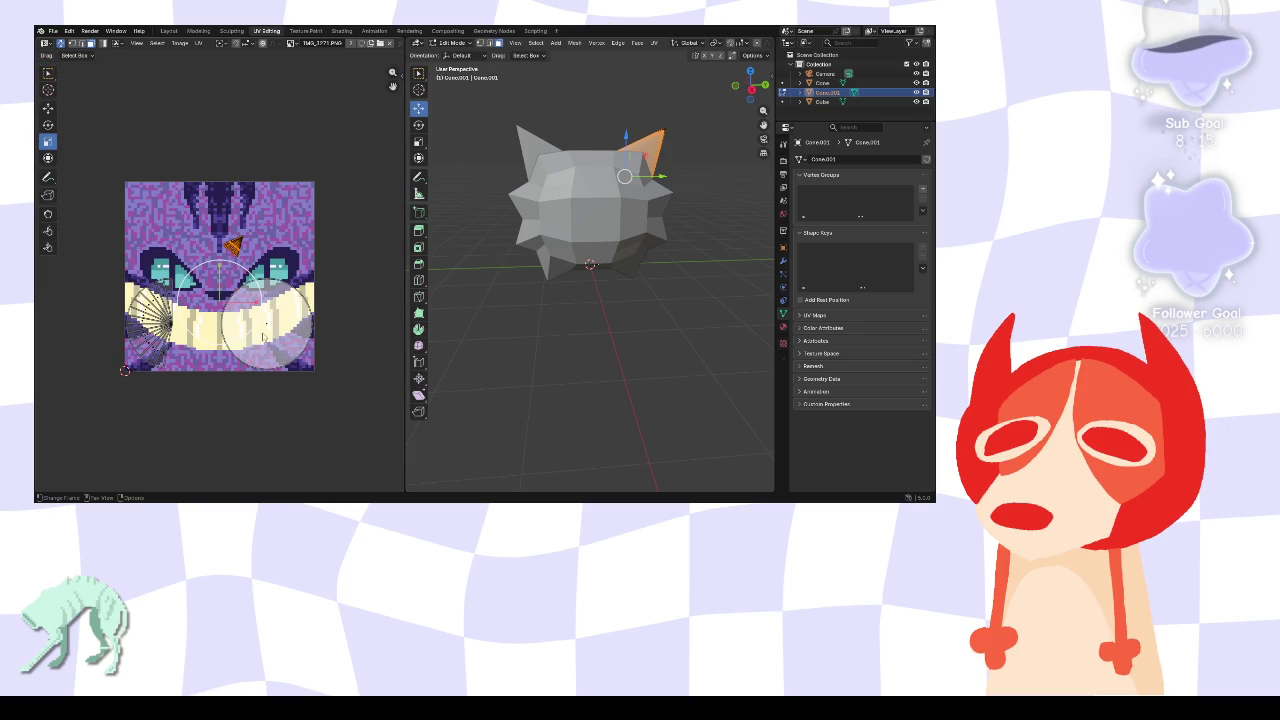
key(w)
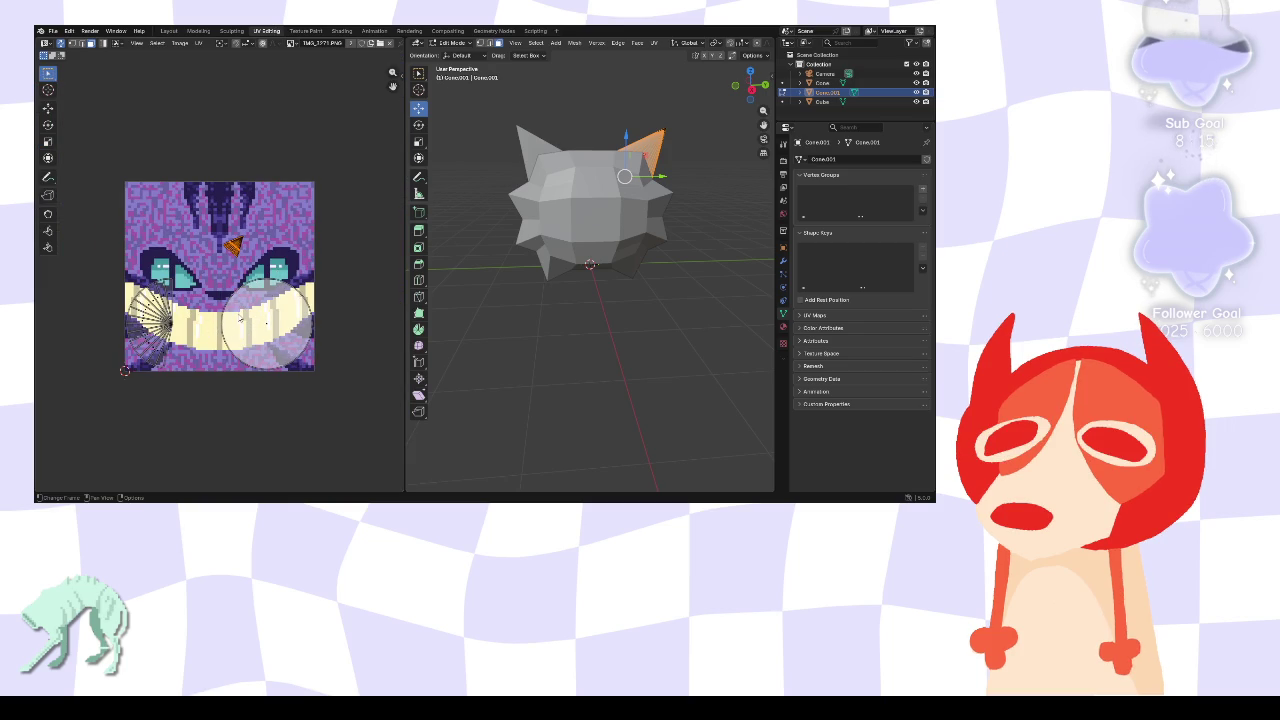
key(g)
click(237, 193)
mouse_move(234, 230)
mouse_down()
mouse_move(277, 232)
mouse_move(276, 183)
mouse_up()
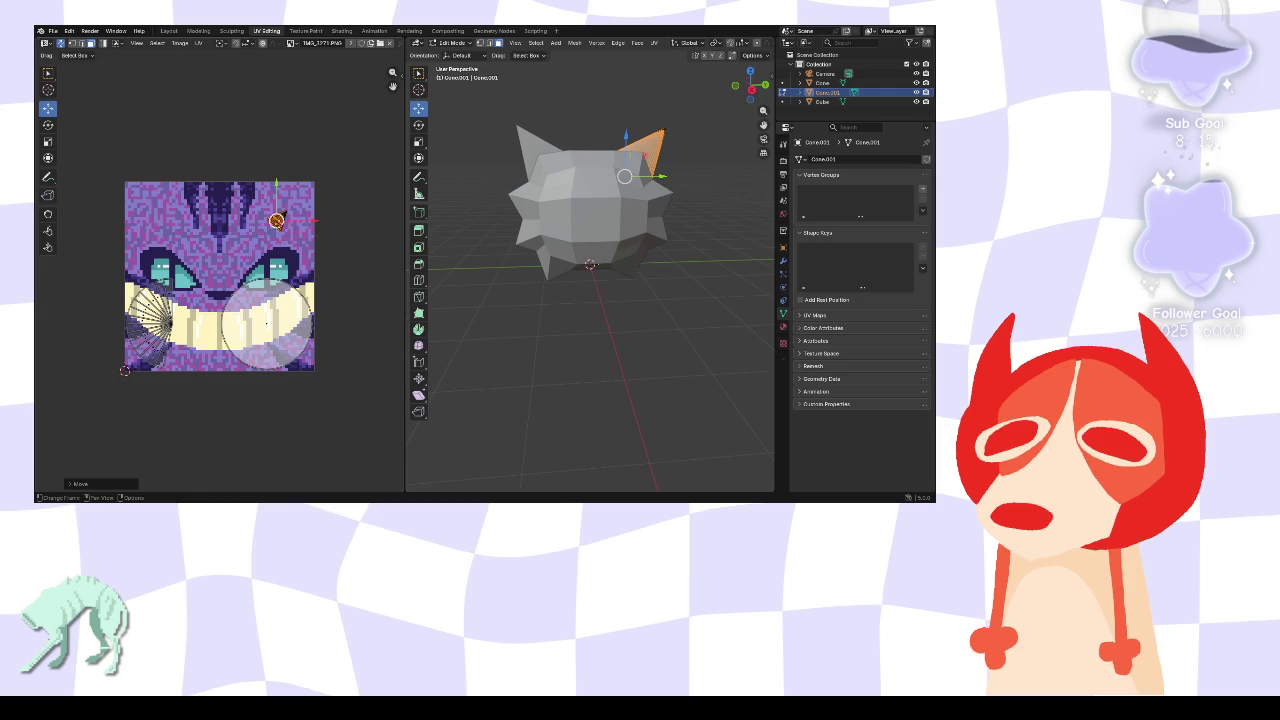
- Enlarge the horn's UV island onto the upper-right purple area and deselect it
click(47, 143)
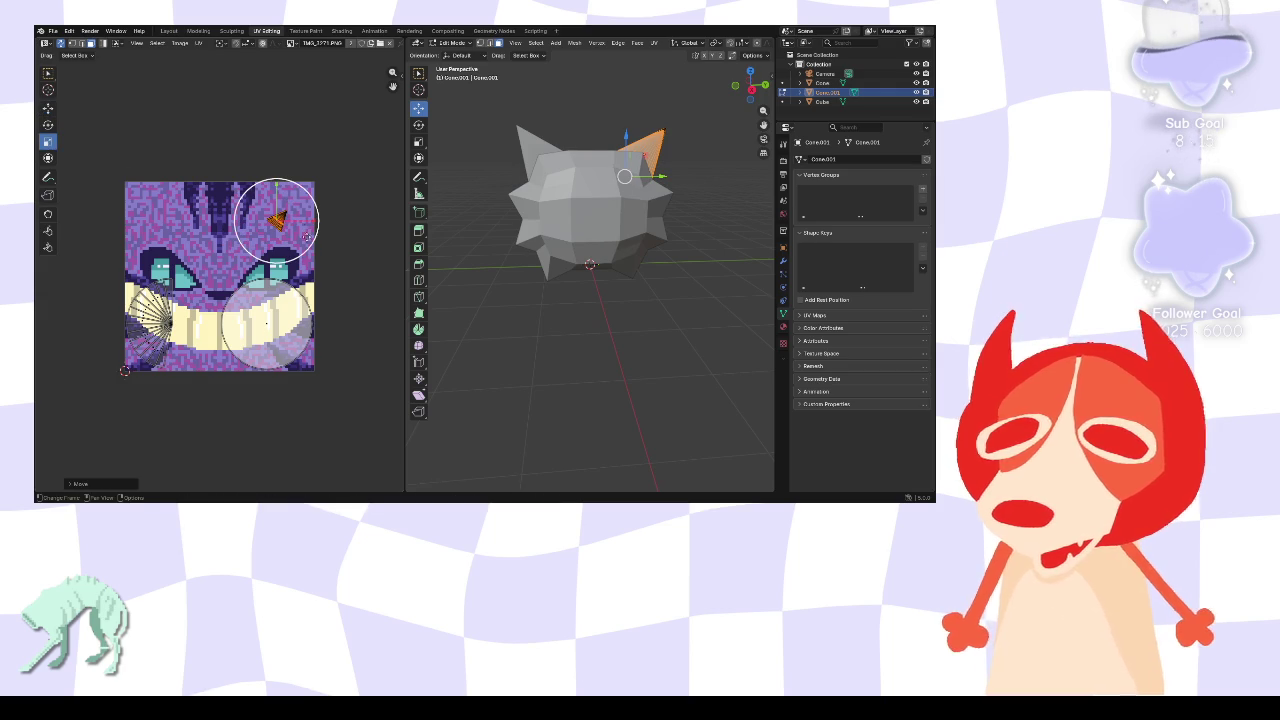
mouse_move(304, 250)
mouse_down()
mouse_move(346, 309)
mouse_move(343, 323)
mouse_move(335, 314)
mouse_up()
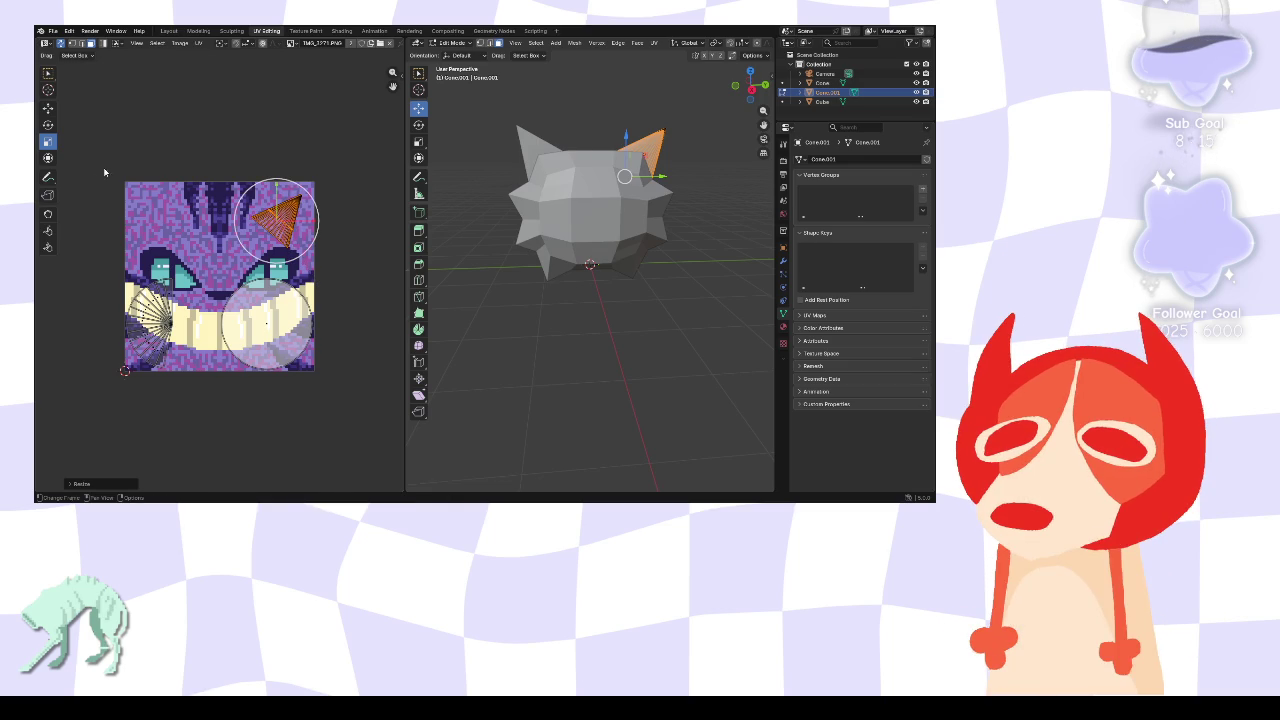
click(47, 107)
drag(280, 180, 281, 172)
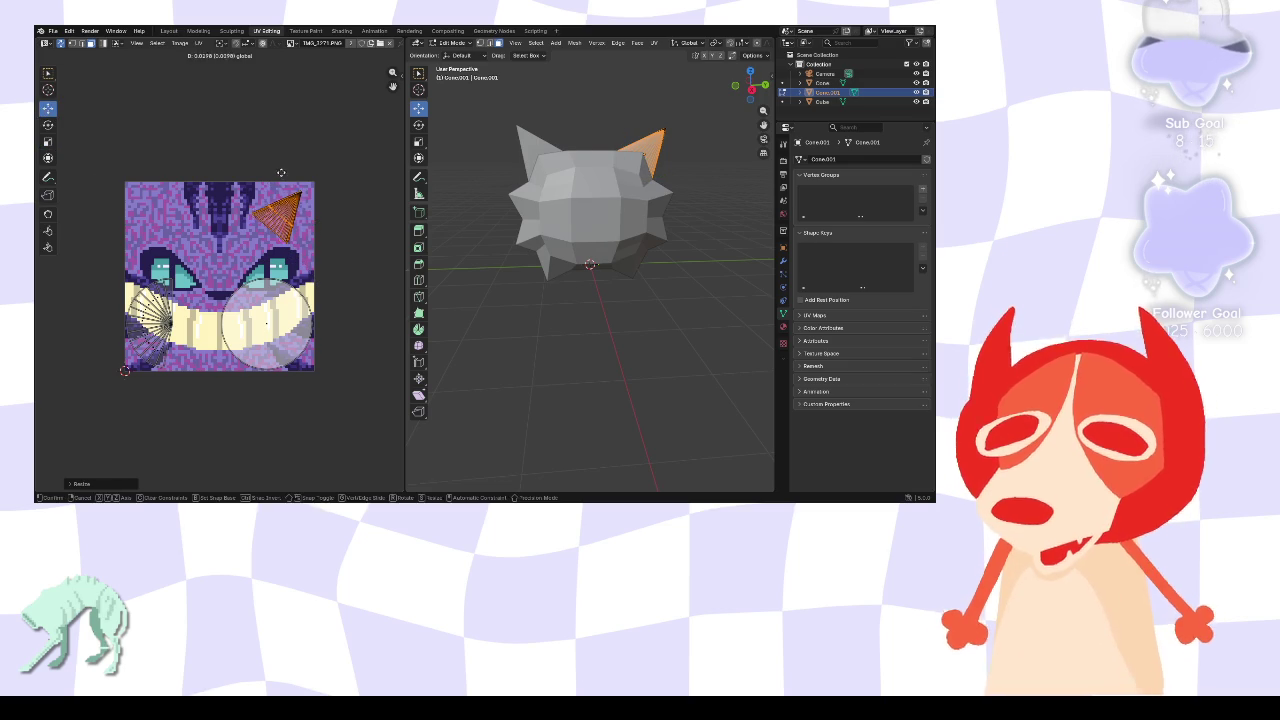
click(323, 125)
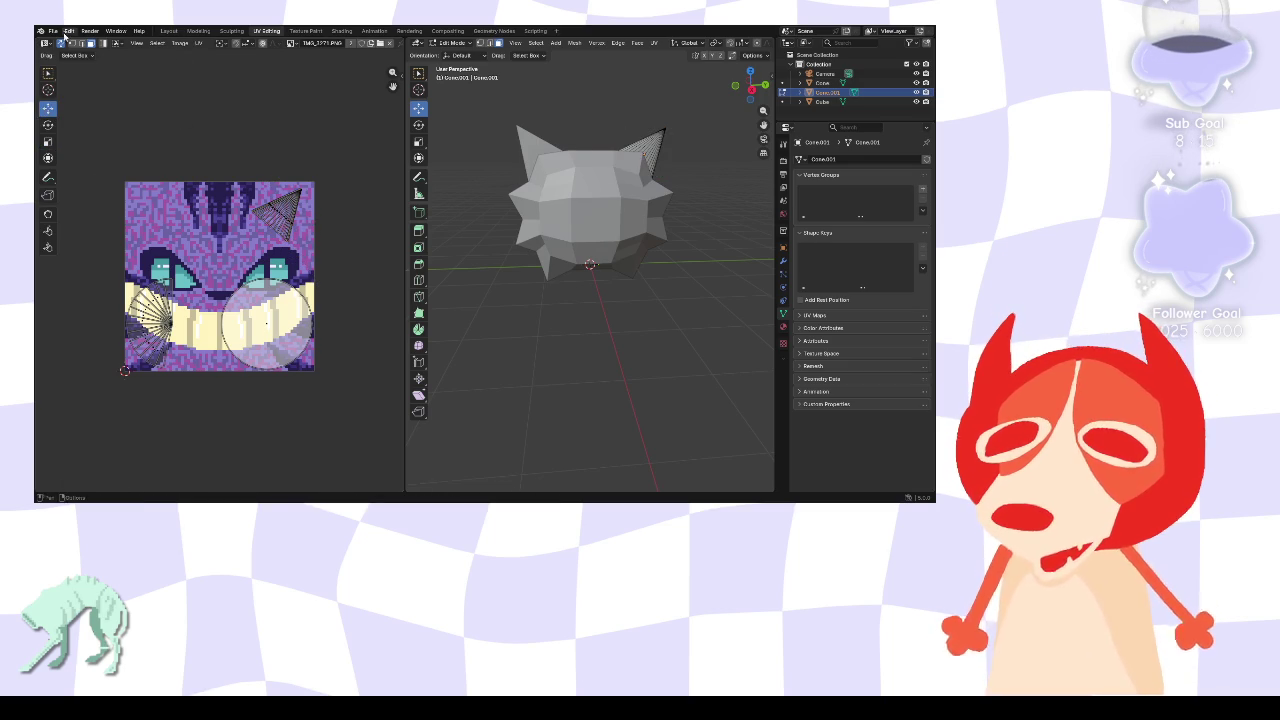
click(169, 30)
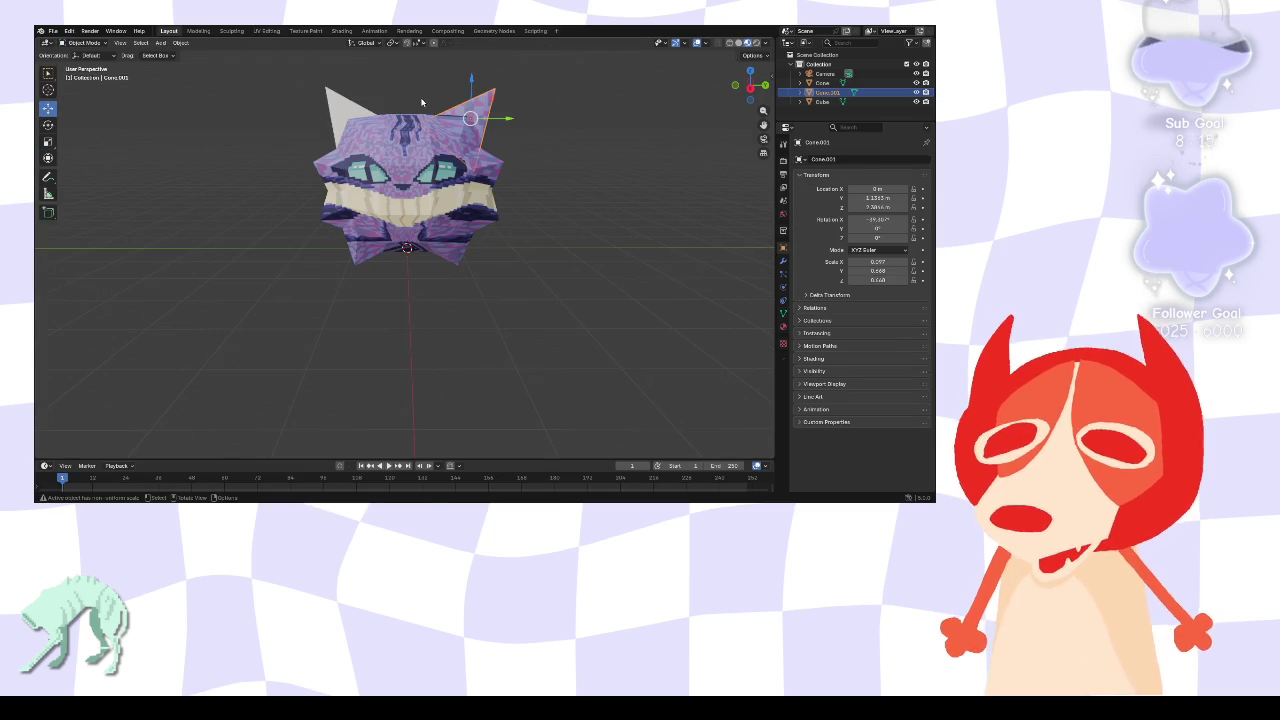
- Smart UV unwrap the left ear Cone, then re-project its UVs from view
click(663, 143)
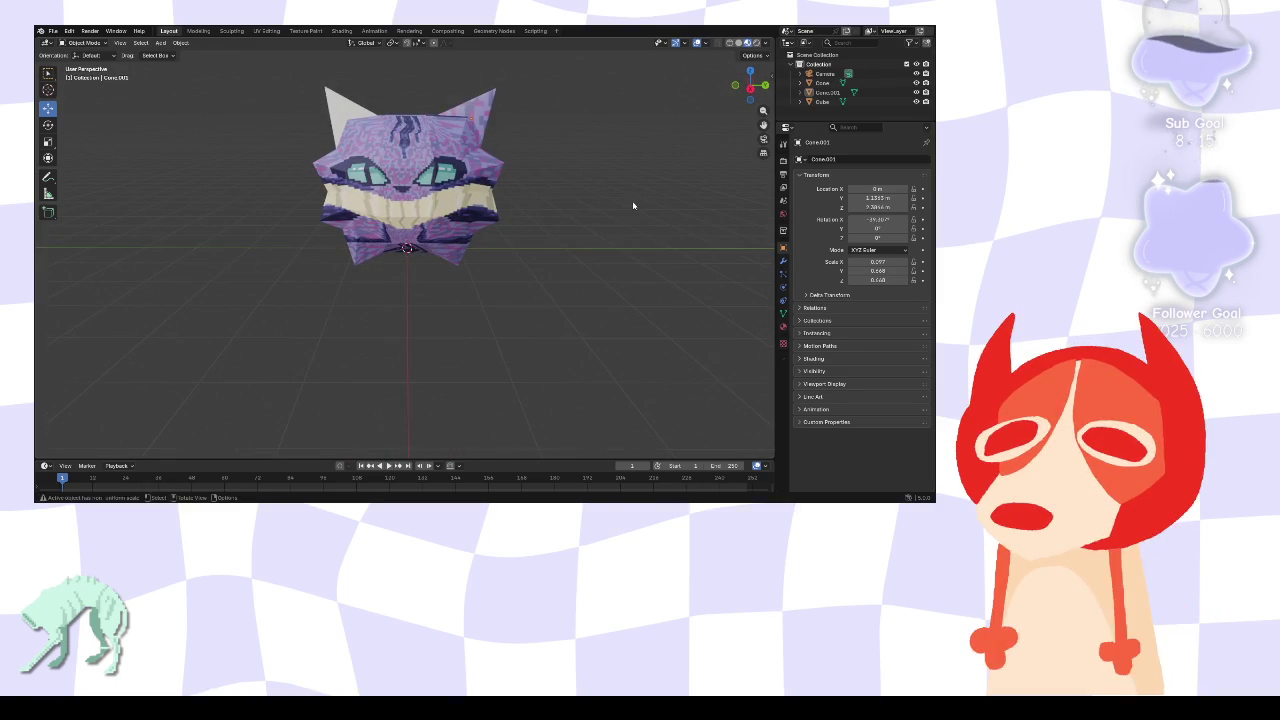
click(364, 112)
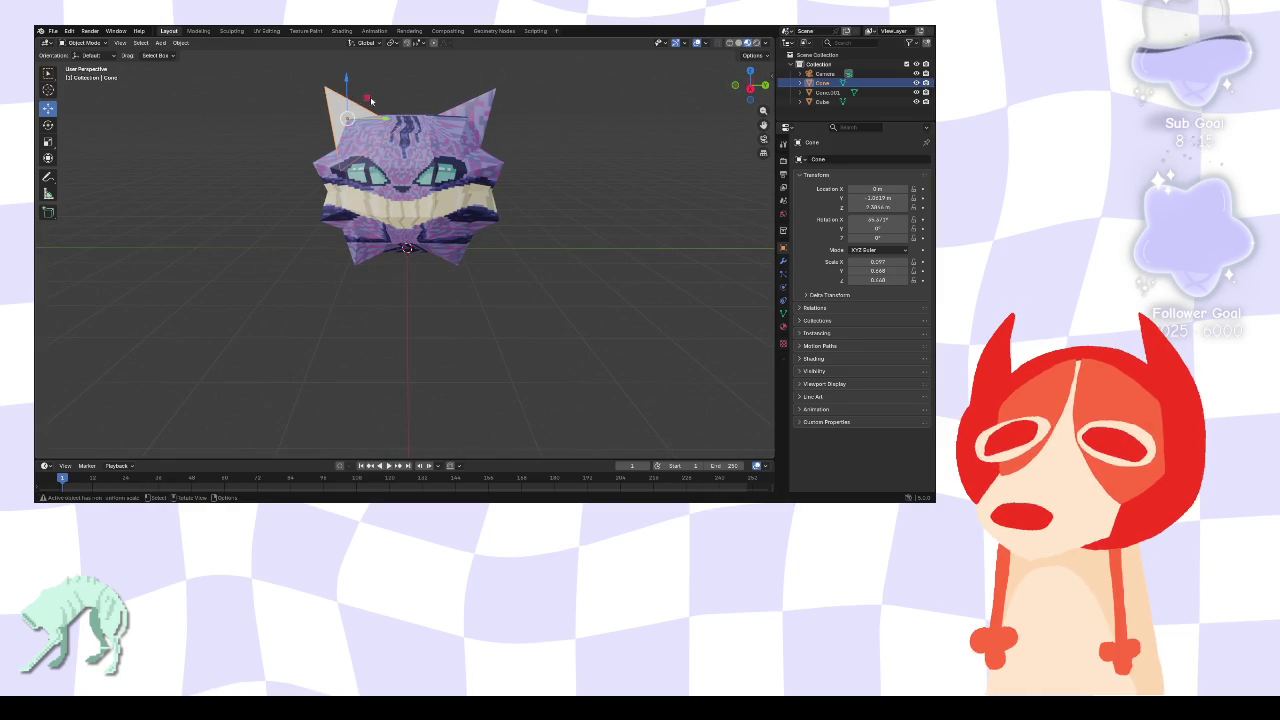
key(Tab)
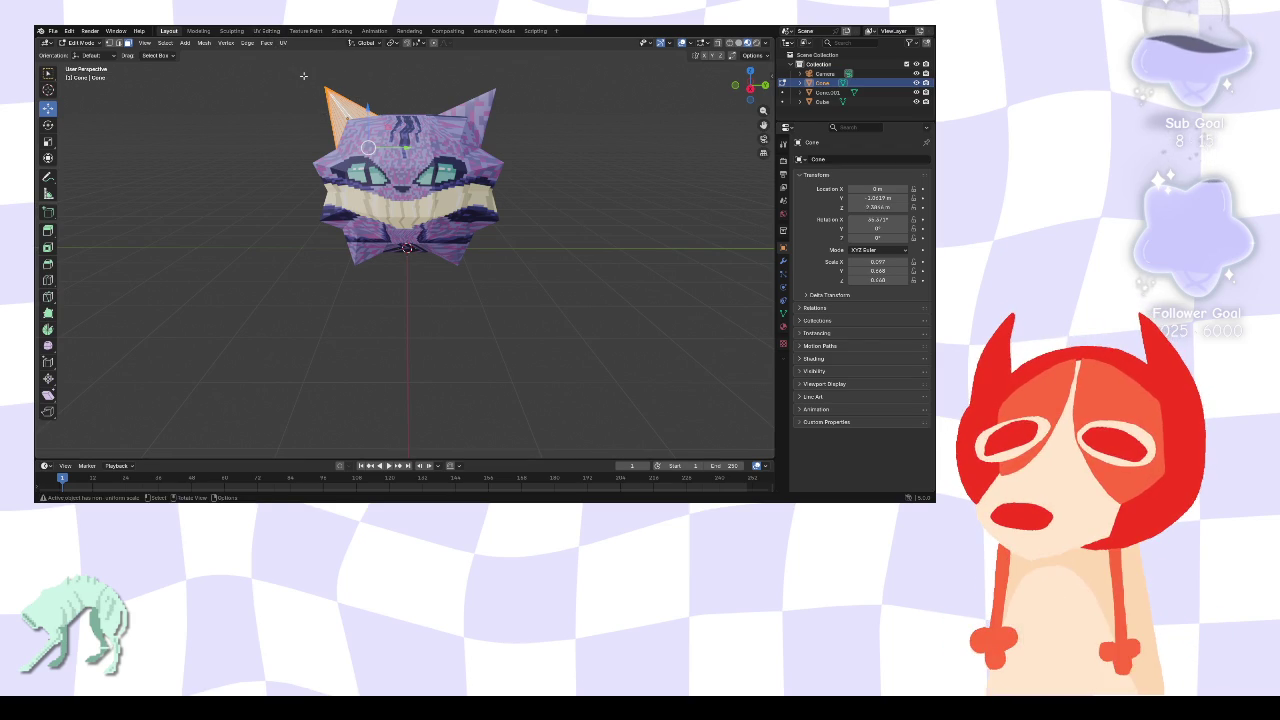
key(u)
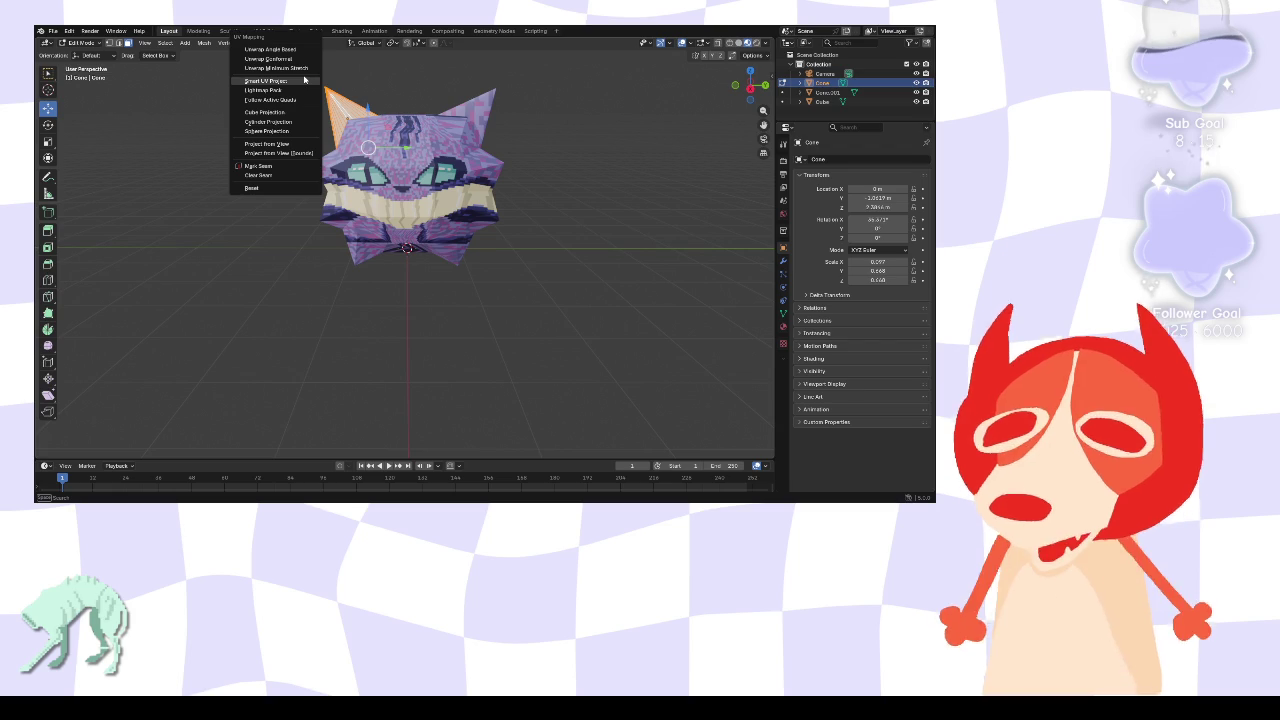
click(295, 82)
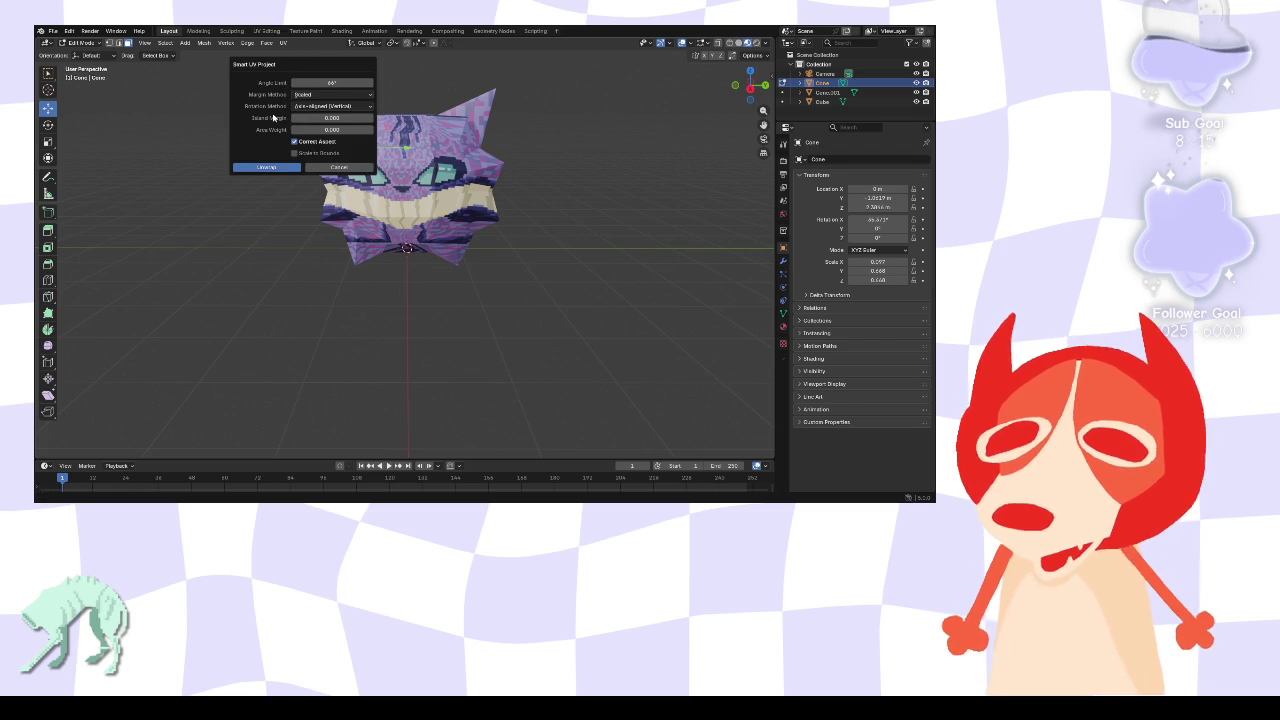
click(284, 166)
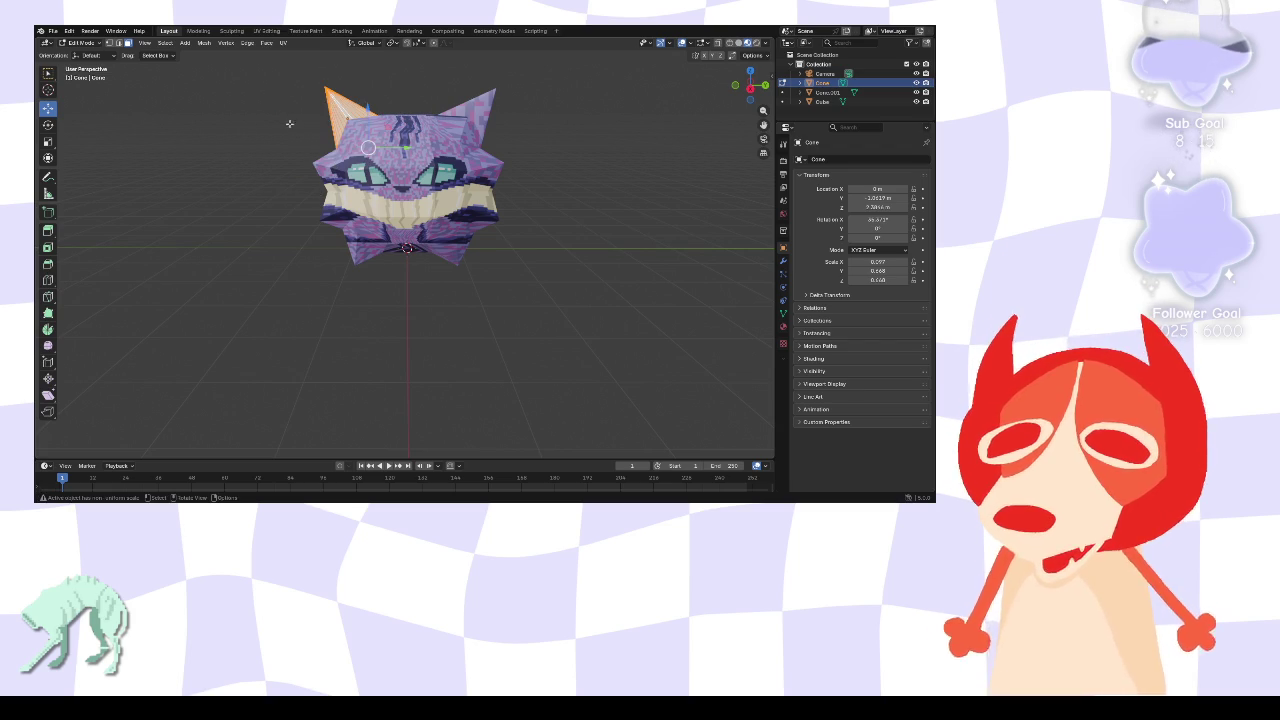
key(u)
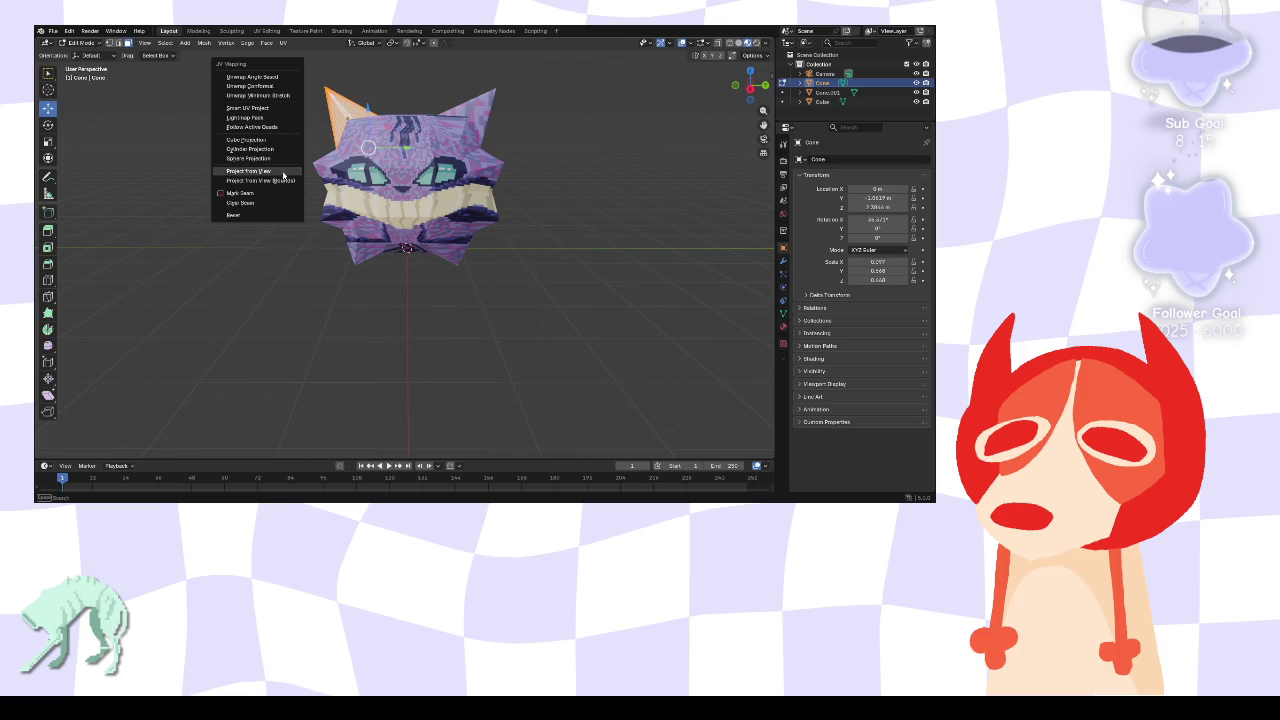
click(283, 172)
- Select all of the left ear's geometry and orbit to look down on the head
click(239, 114)
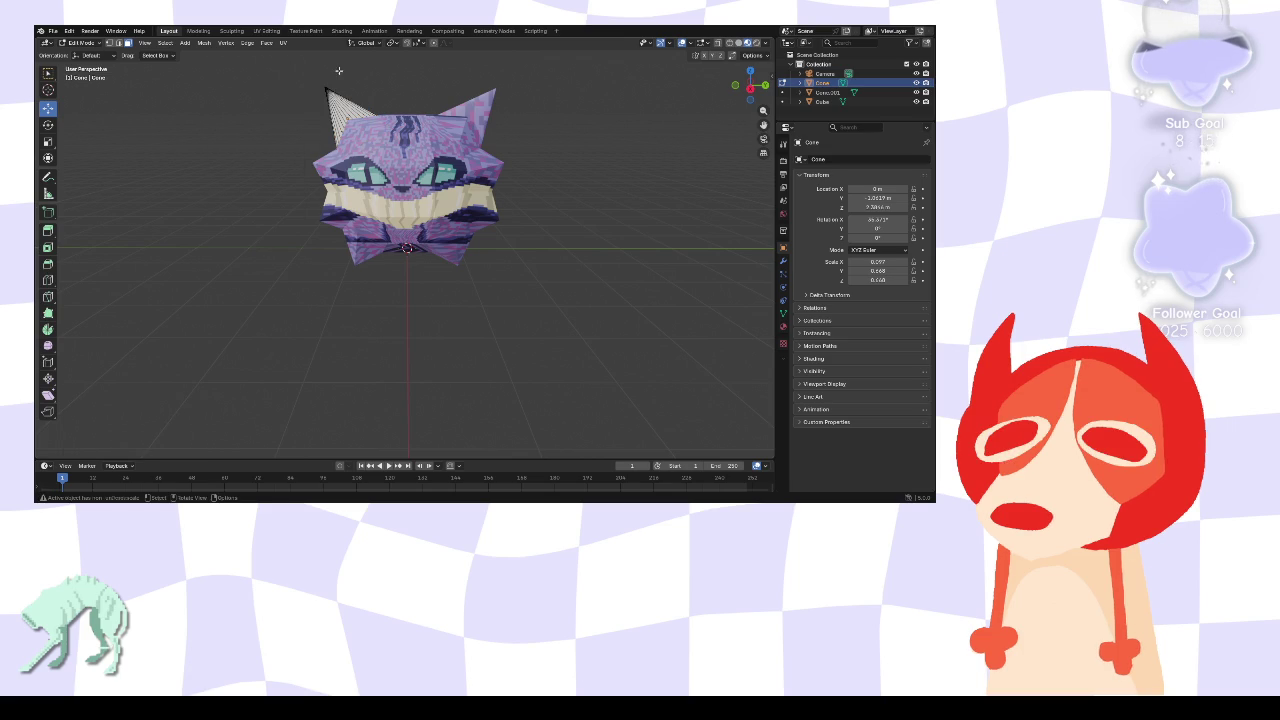
key(a)
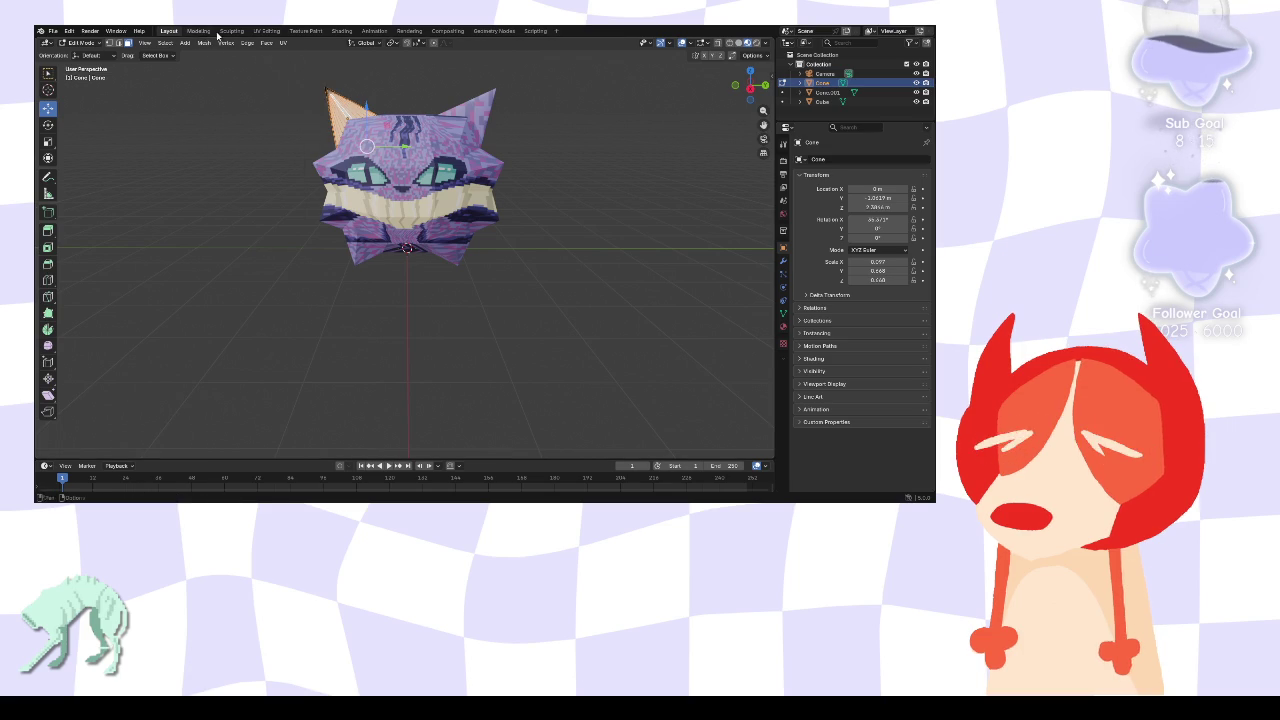
scroll(336, 73, up, 3)
middle_drag(336, 73, 285, 106)
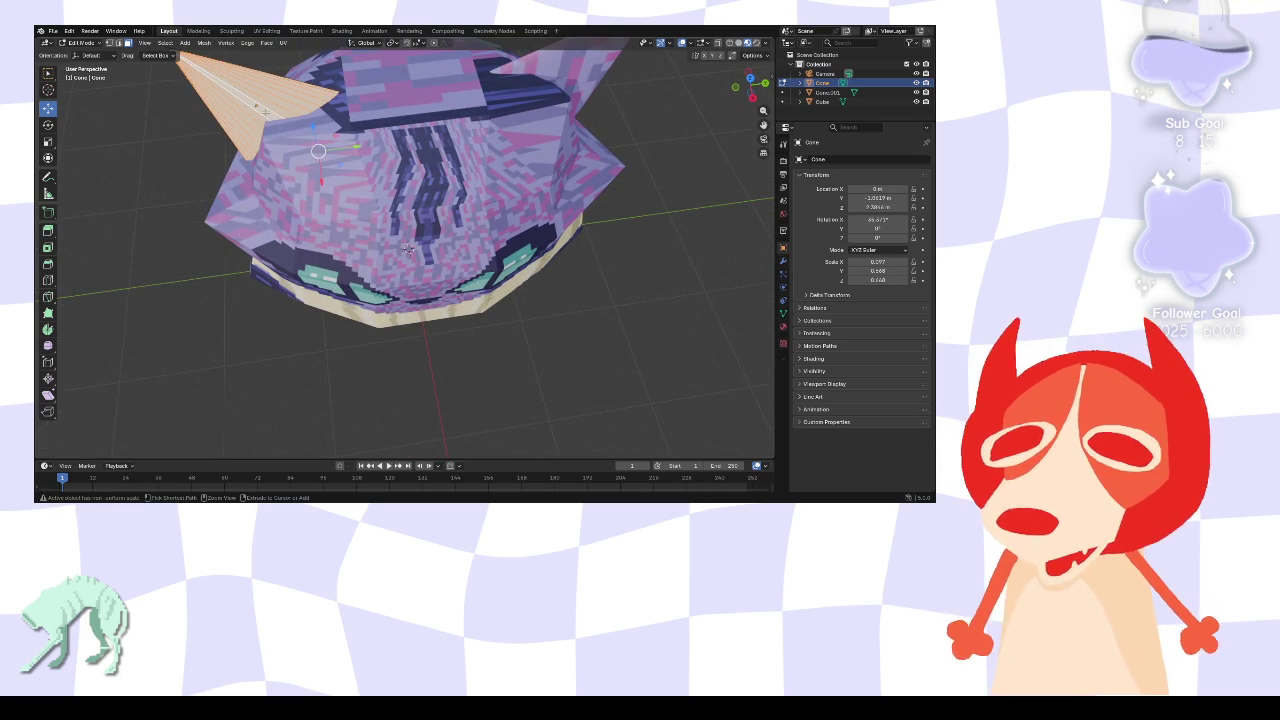
ctrl+click(265, 112)
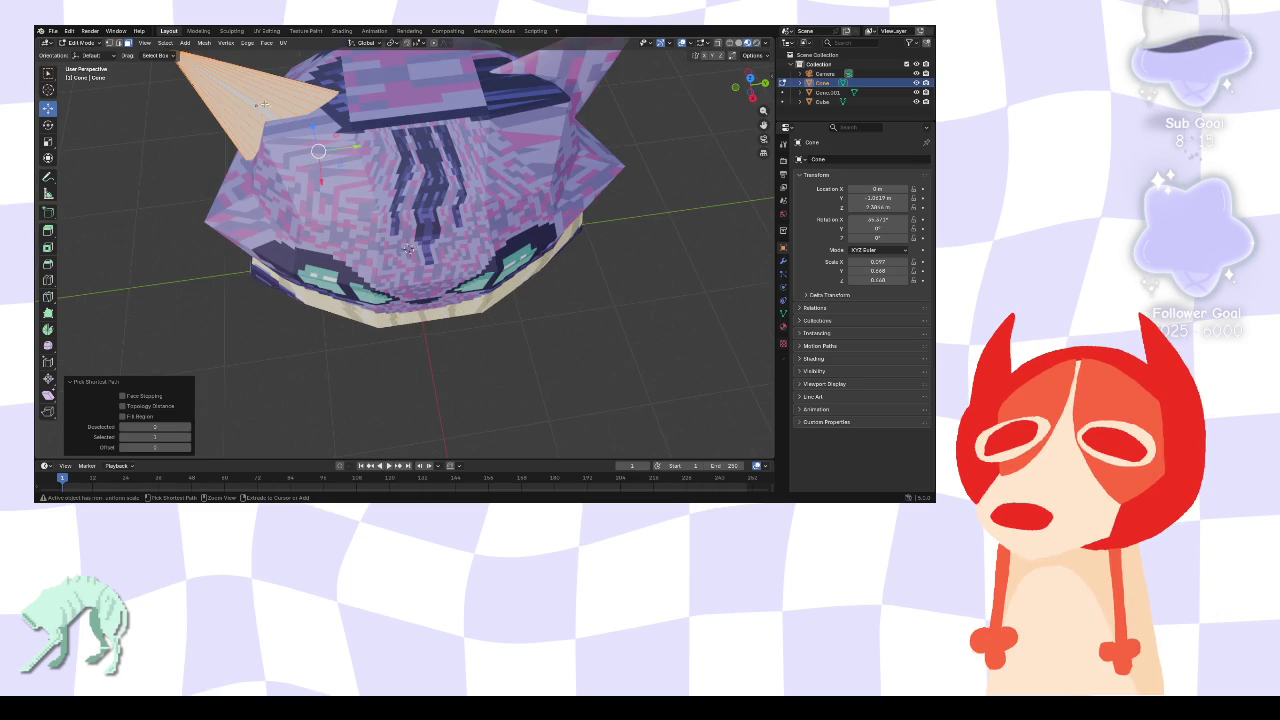
click(263, 110)
click(242, 99)
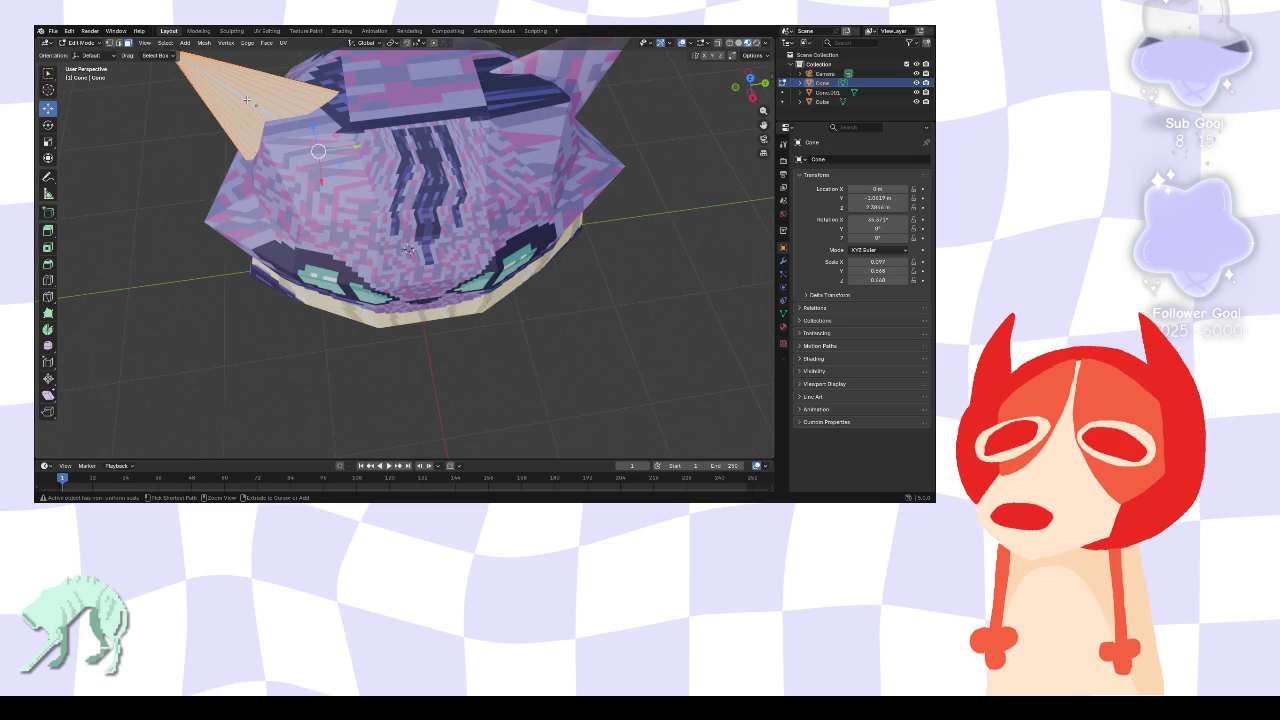
scroll(245, 95, down, 2)
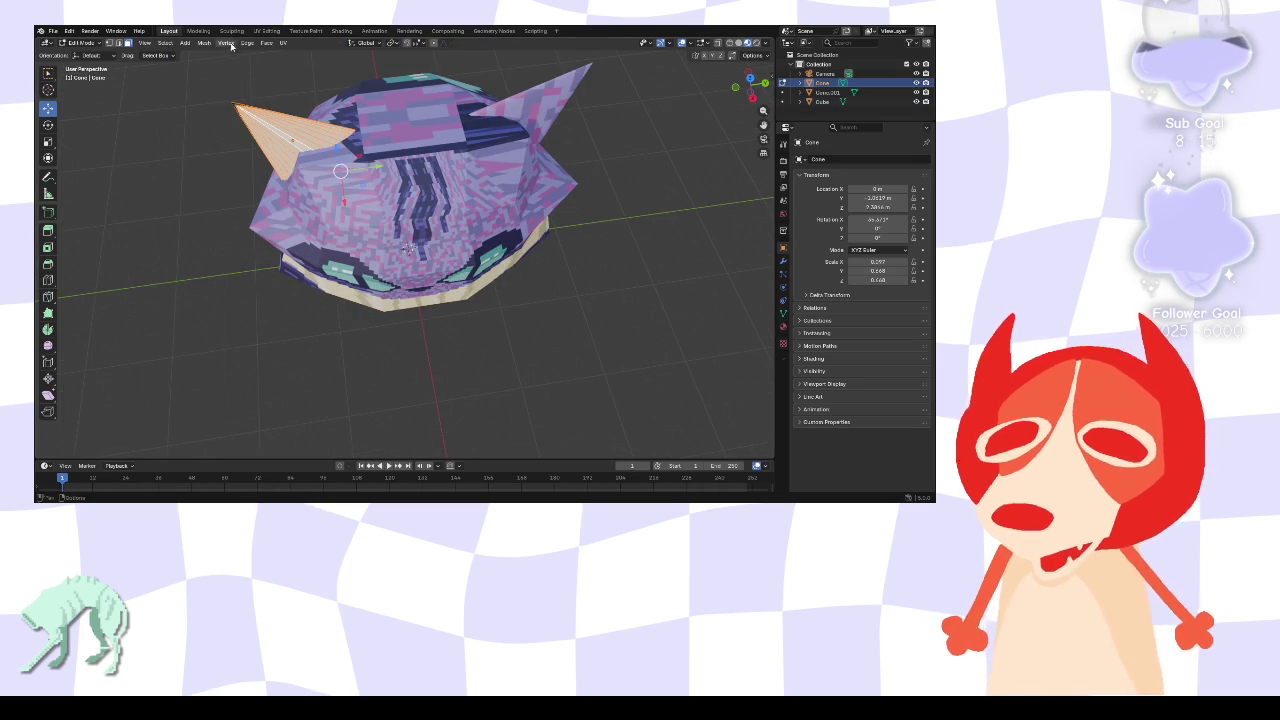
- Create a new material, Material.004, for the left ear cone in the Shading workspace
click(266, 31)
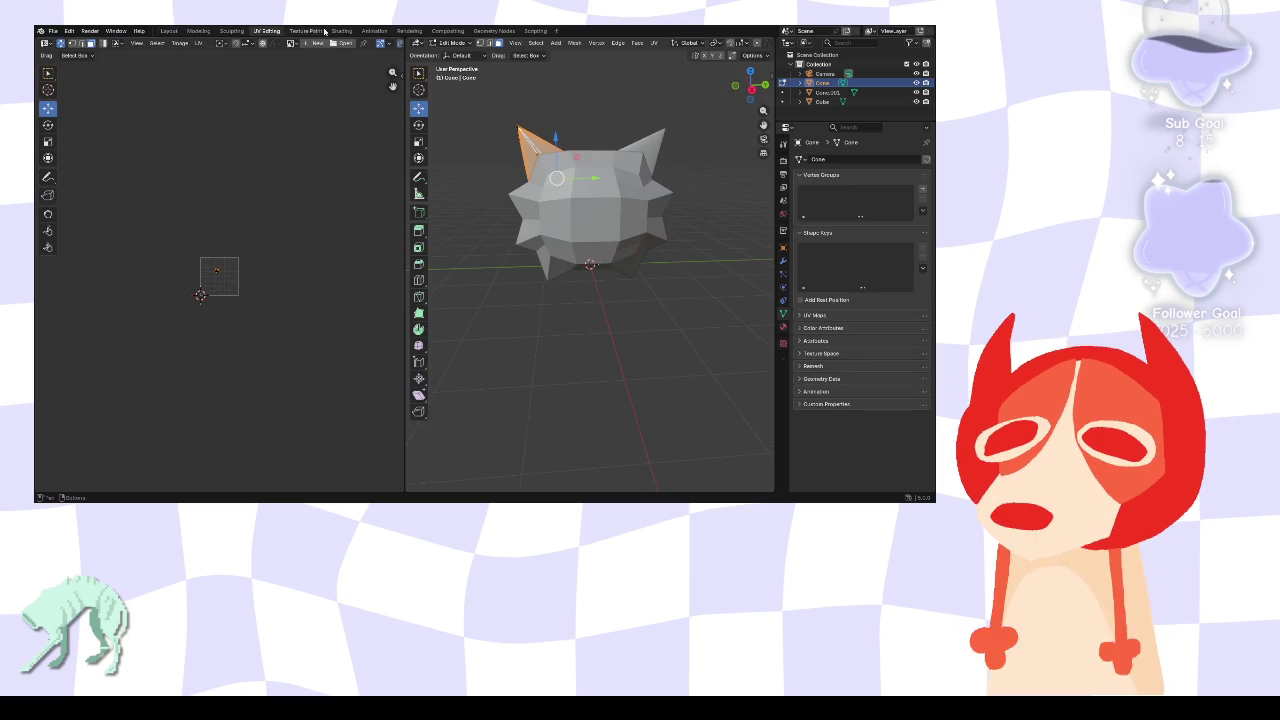
scroll(210, 308, up, 5)
scroll(229, 297, up, 1)
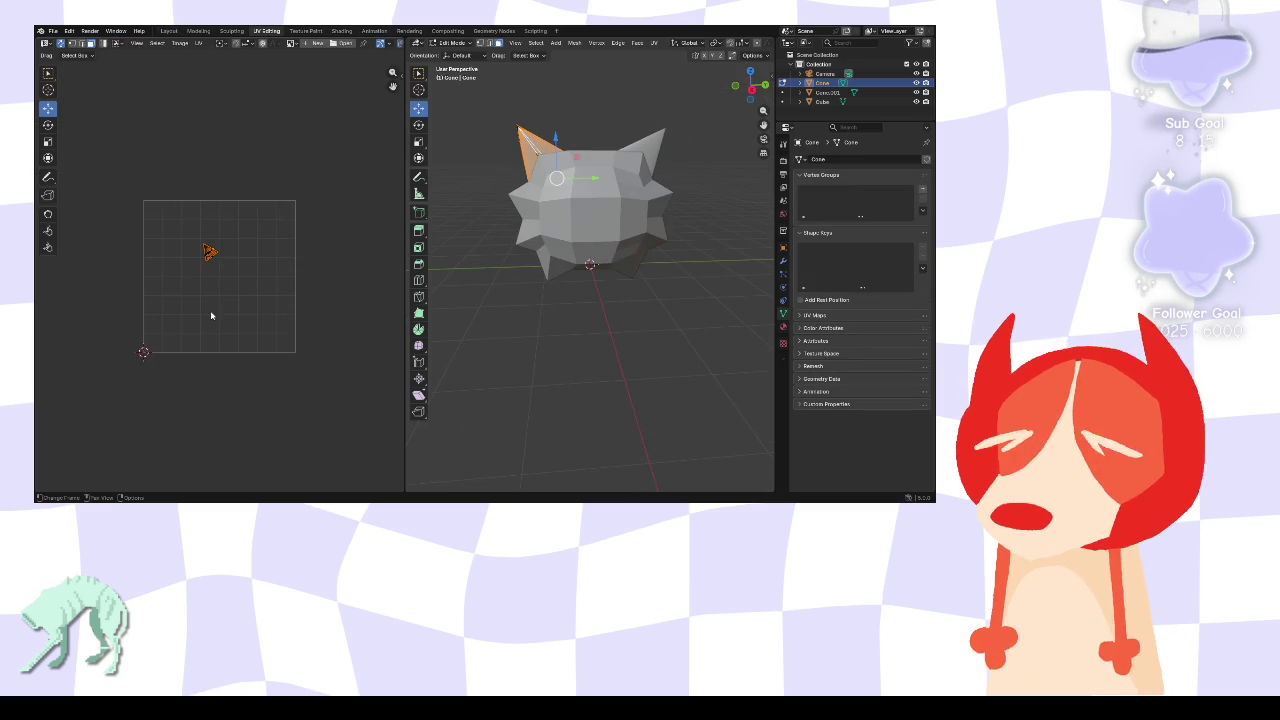
click(341, 31)
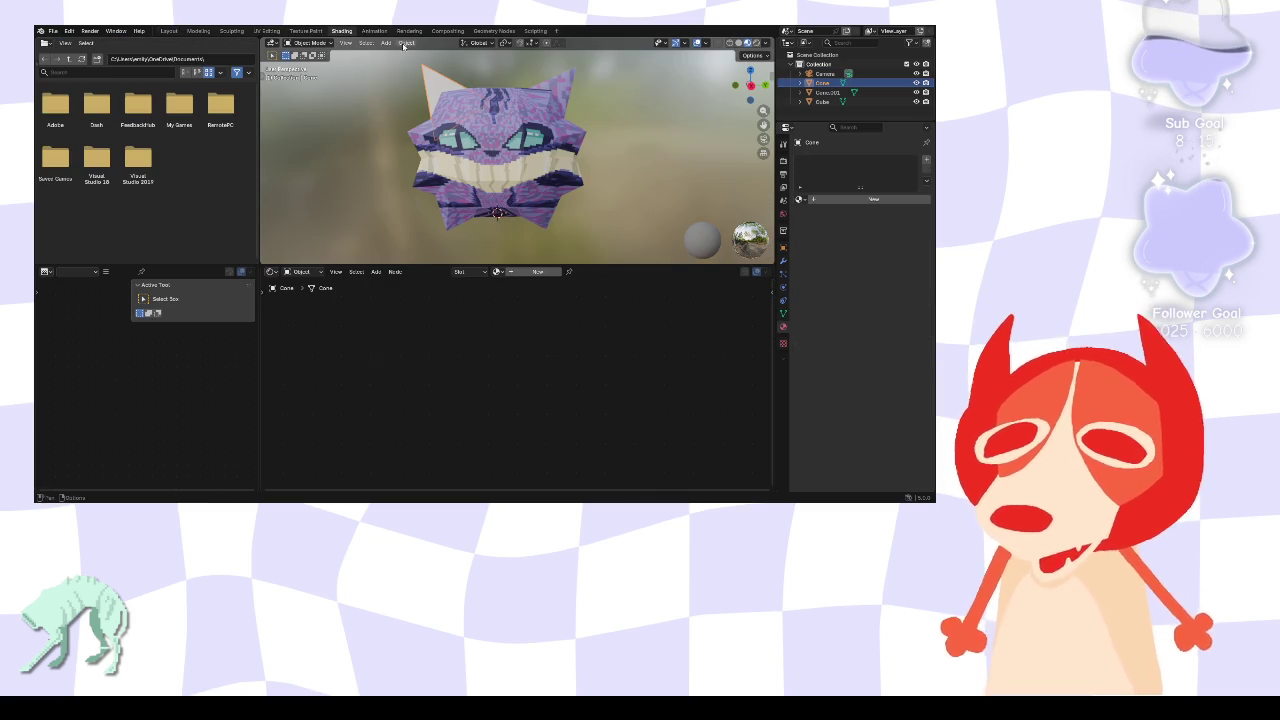
click(858, 204)
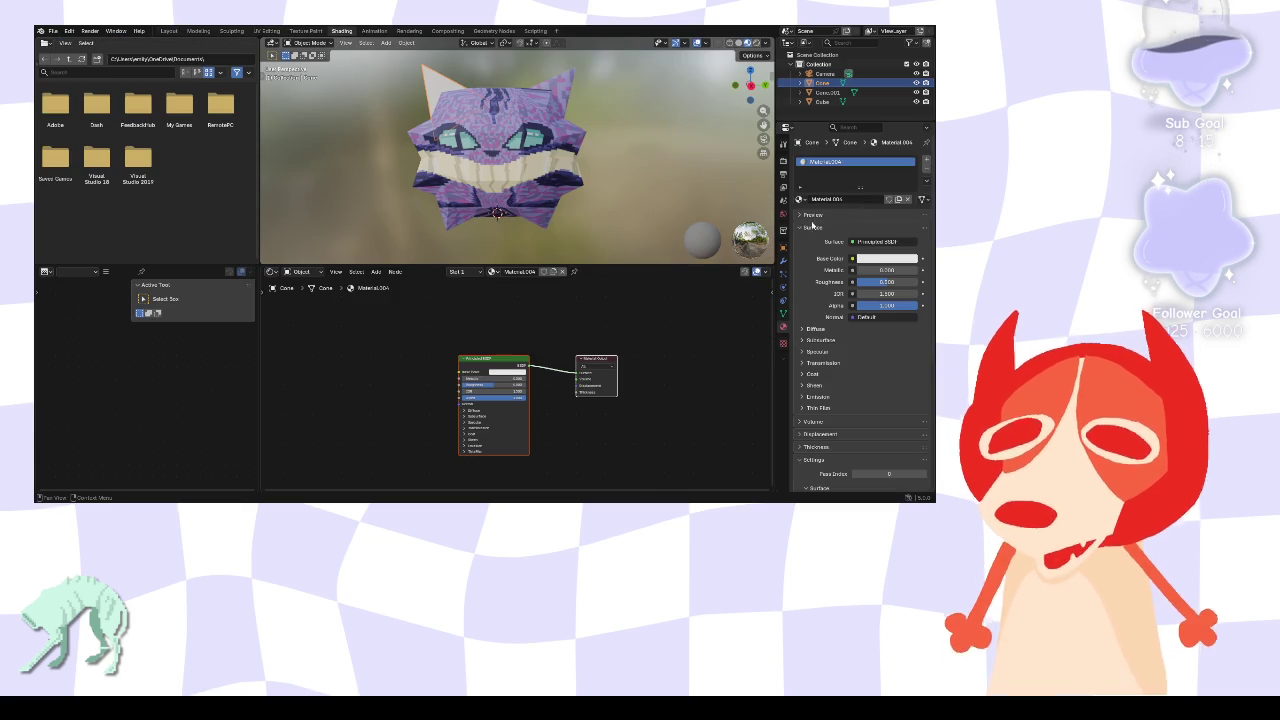
right_click(348, 354)
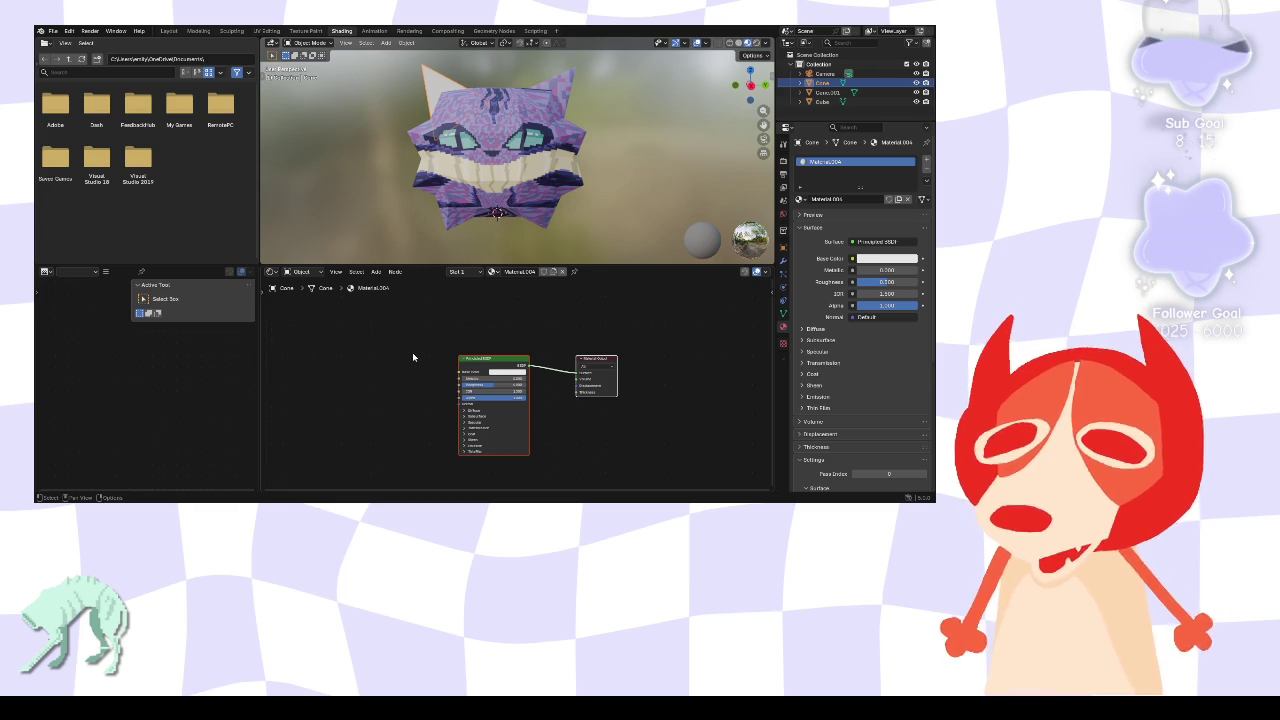
- Add an Image Texture node with the cat texture image feeding Base Color
key(shift+a)
mouse_move(370, 353)
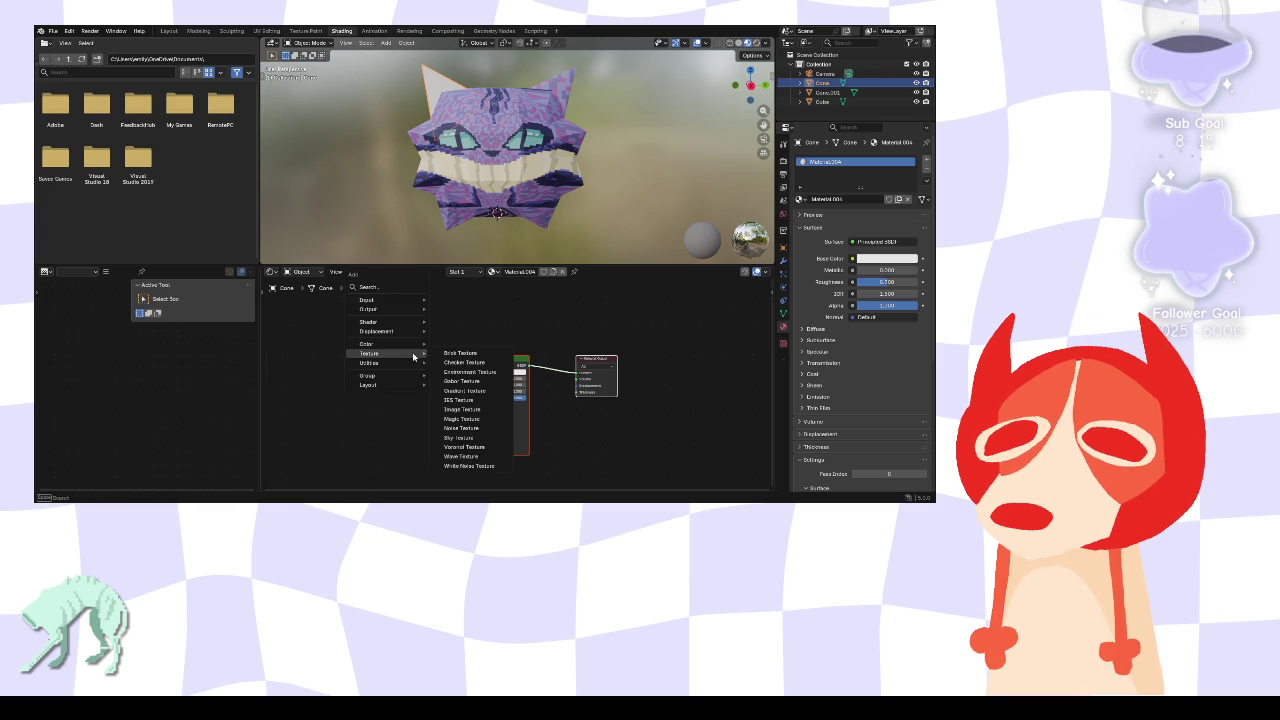
click(474, 410)
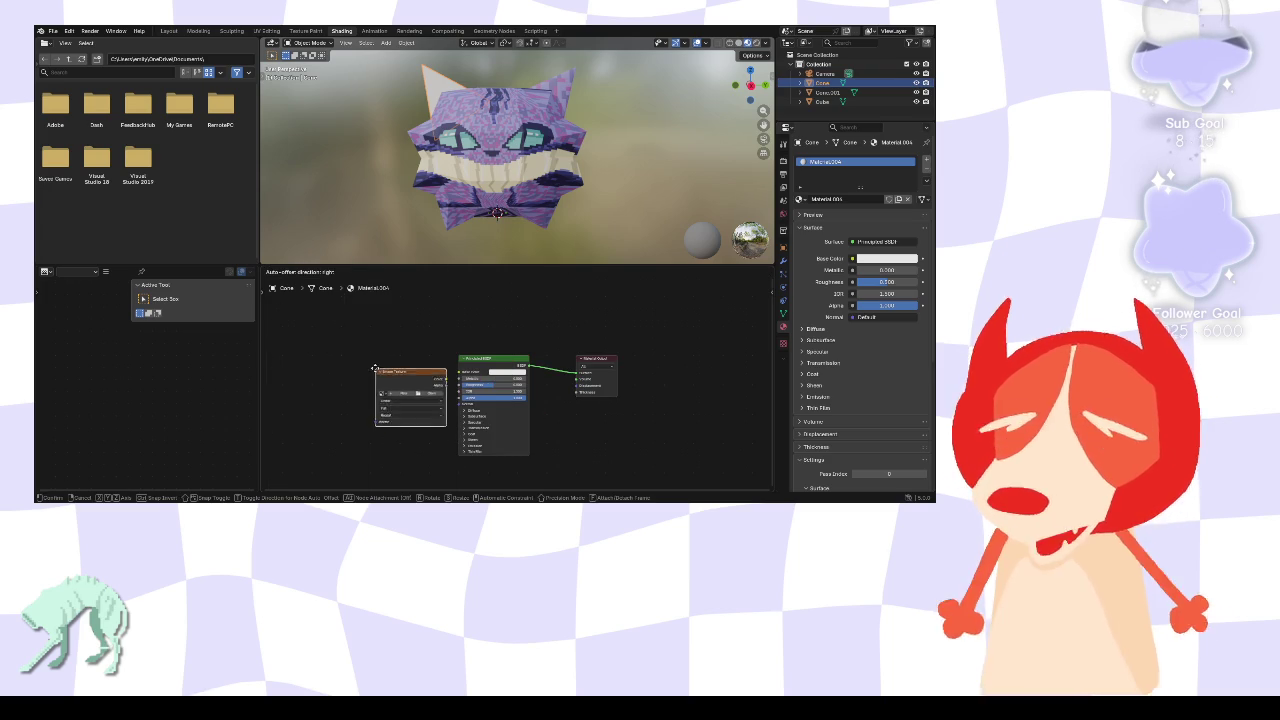
click(392, 385)
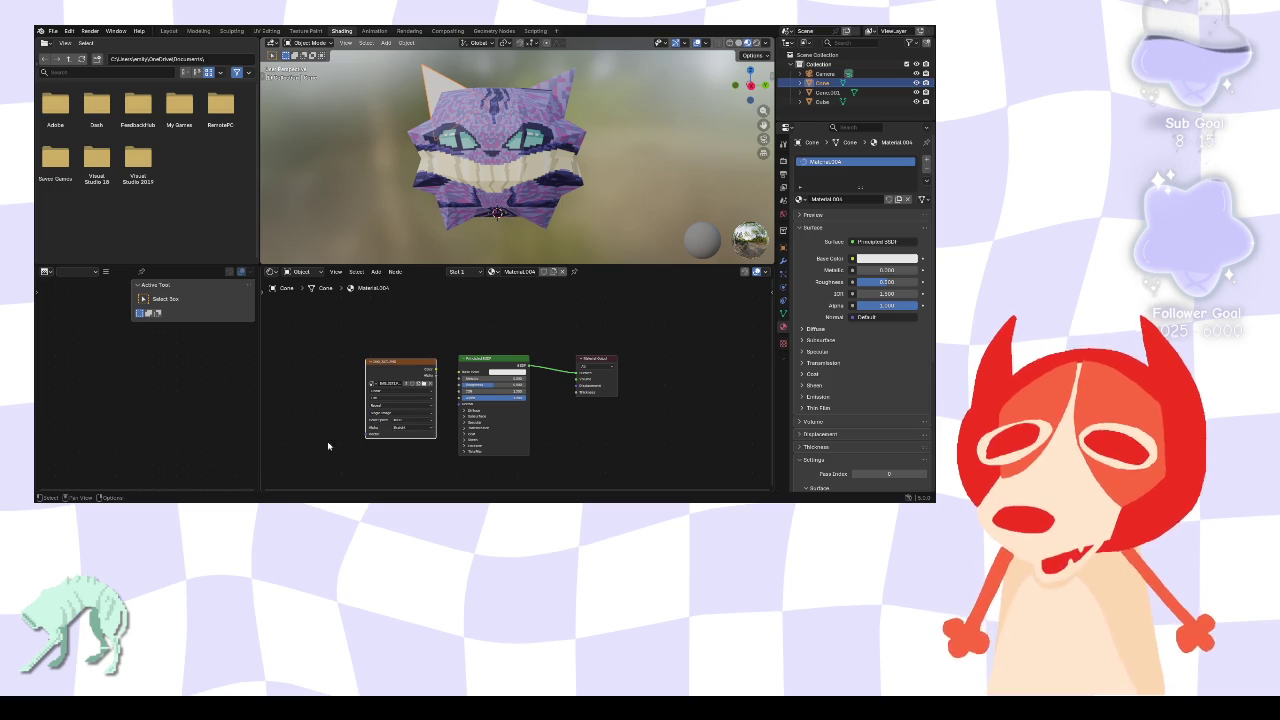
click(427, 375)
drag(456, 376, 459, 372)
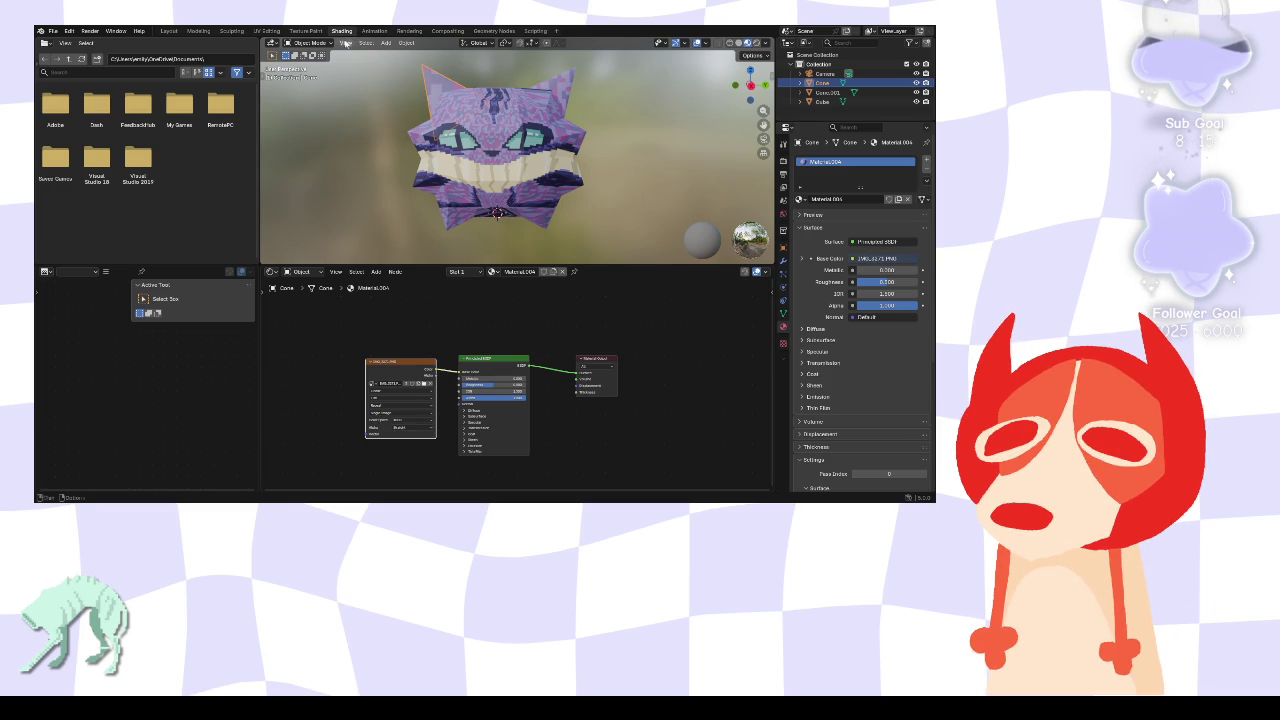
- Reselect the left ear's UV triangle and scale it up on the texture
click(267, 31)
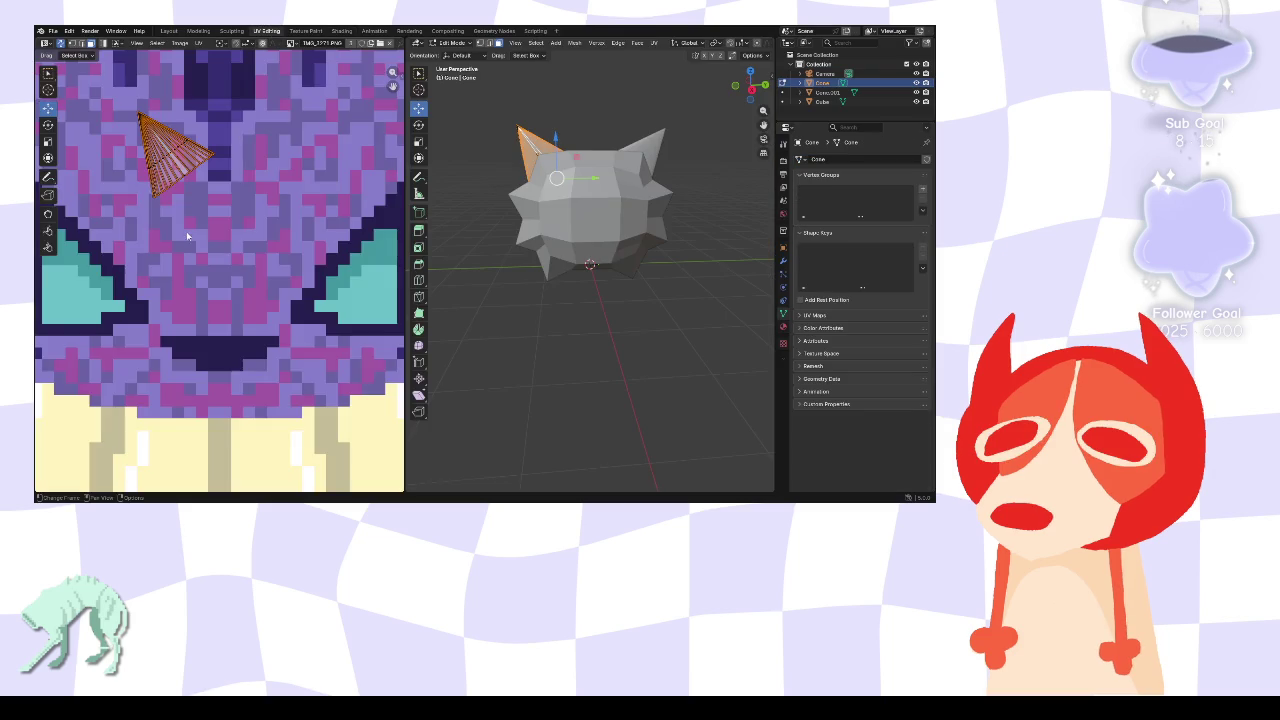
scroll(218, 262, down, 5)
scroll(218, 262, down, 5)
scroll(218, 262, up, 4)
scroll(218, 262, up, 1)
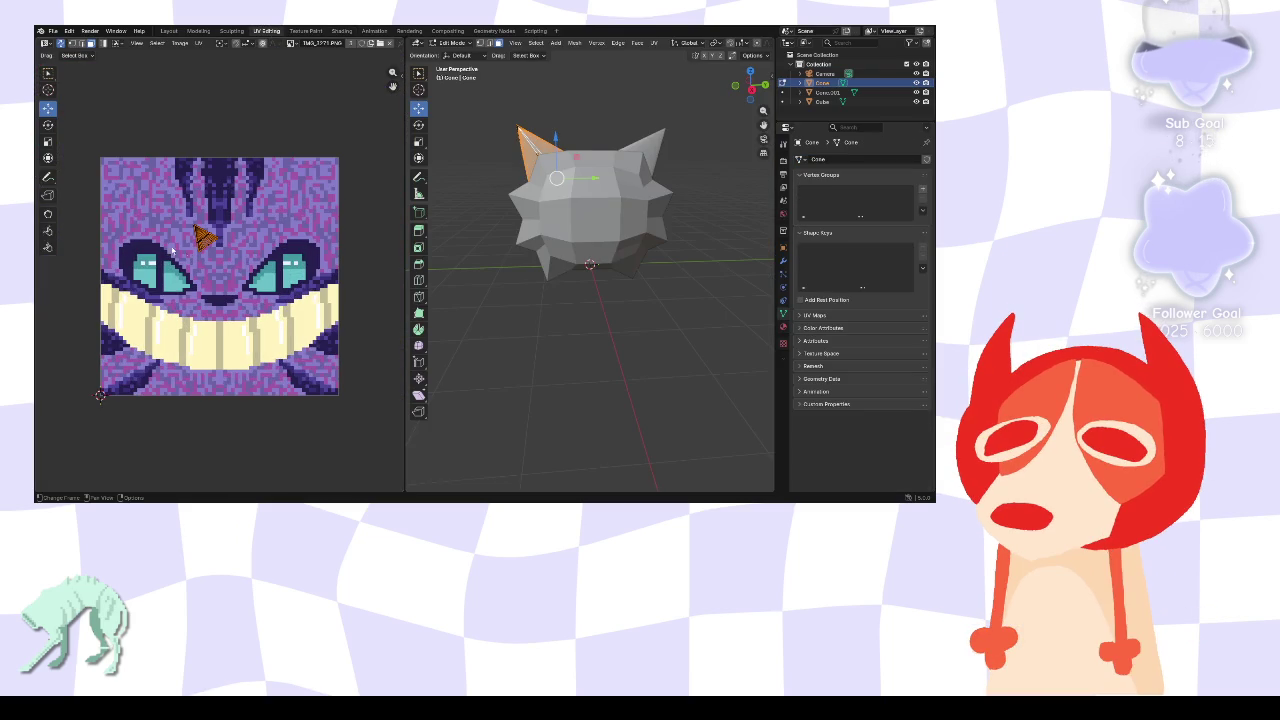
click(47, 141)
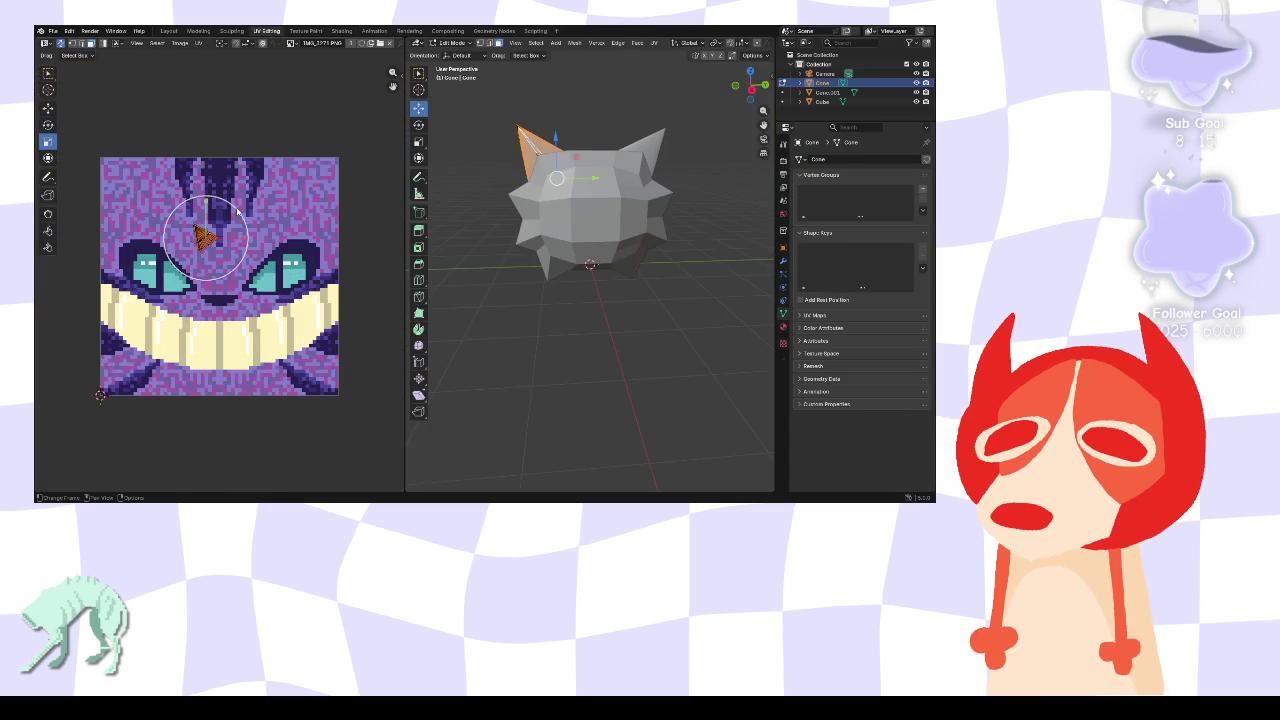
key(alt+a)
click(210, 218)
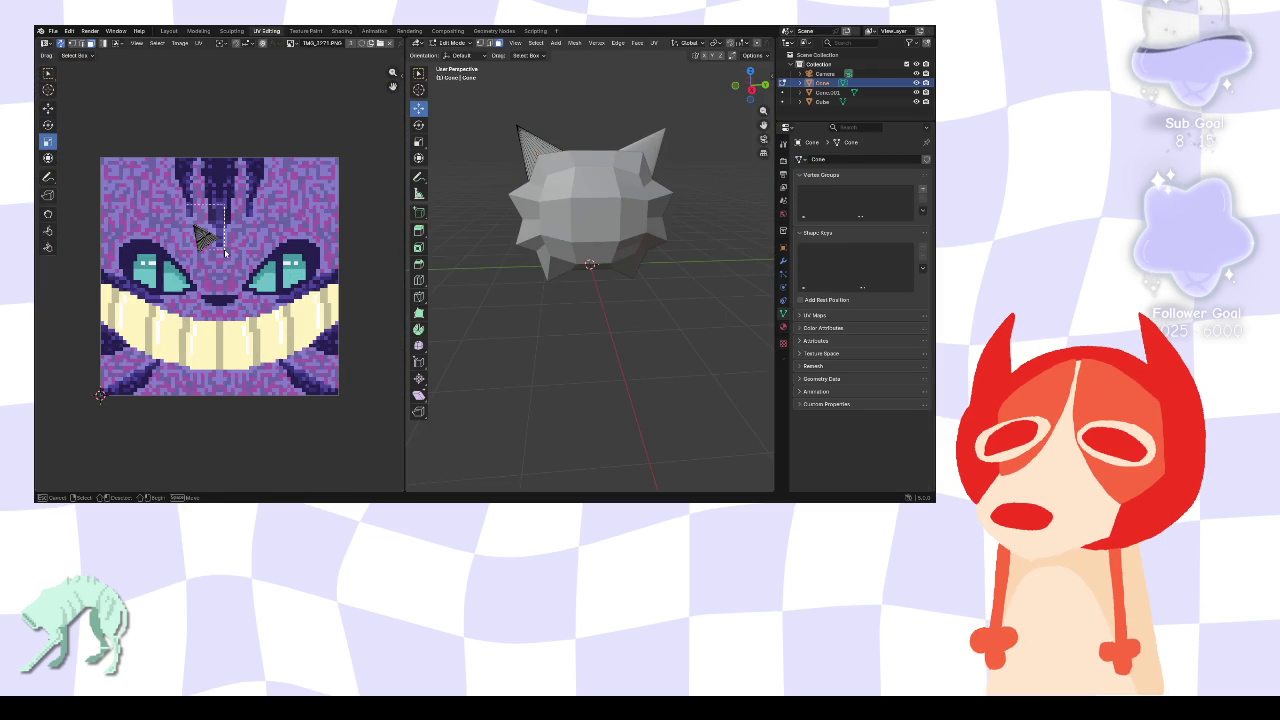
drag(238, 212, 93, 148)
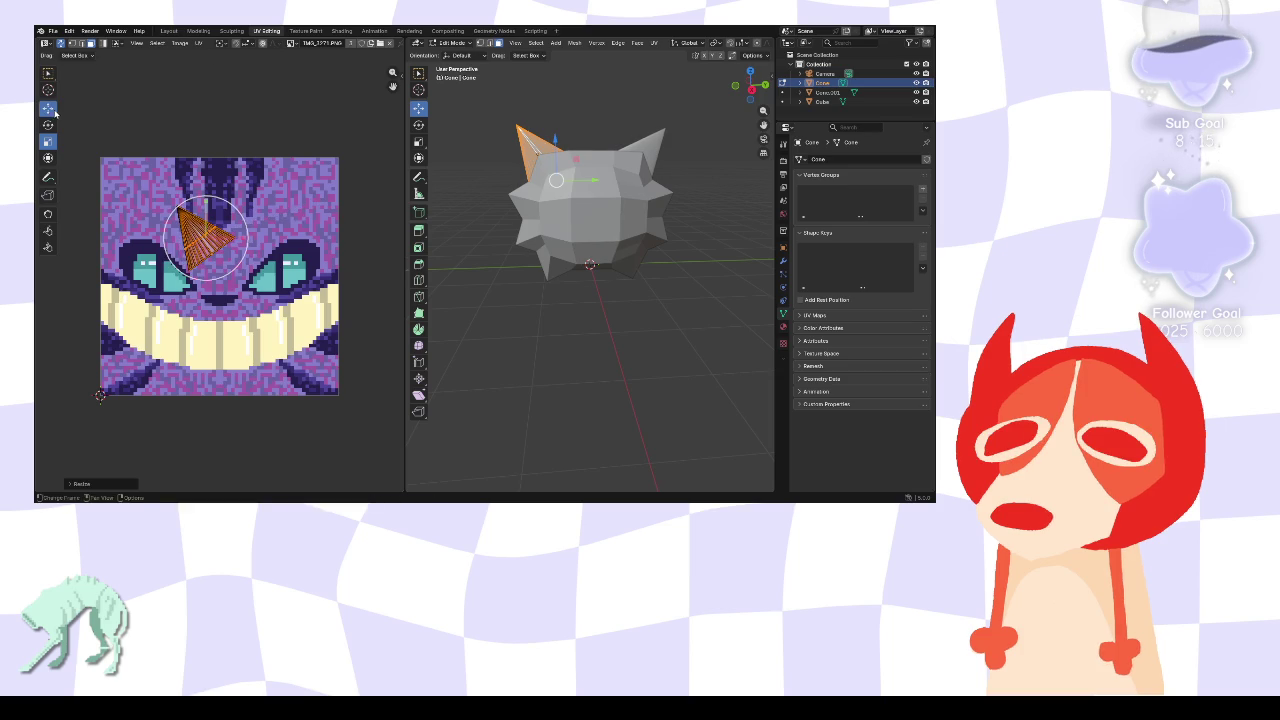
- Move the ear's UV triangle to the texture's top-left corner, enlarging it slightly
mouse_move(212, 206)
mouse_down()
mouse_move(145, 198)
mouse_move(138, 162)
mouse_move(168, 197)
mouse_up()
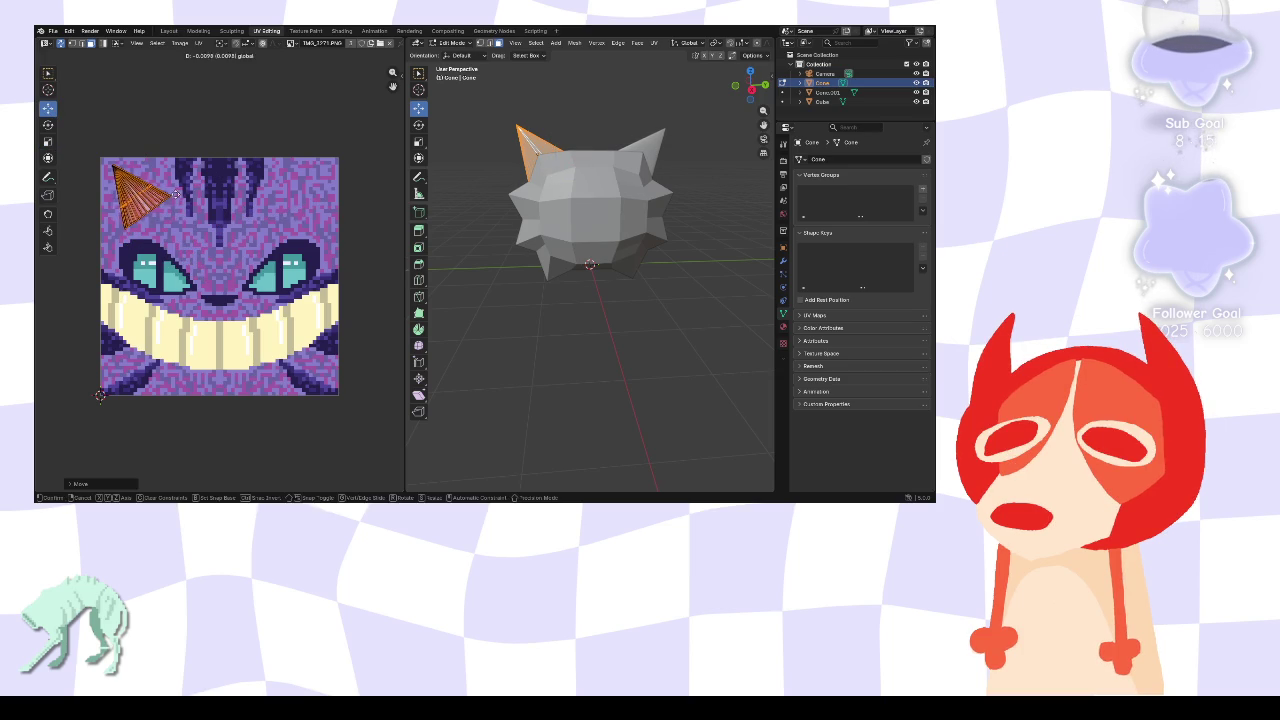
click(47, 141)
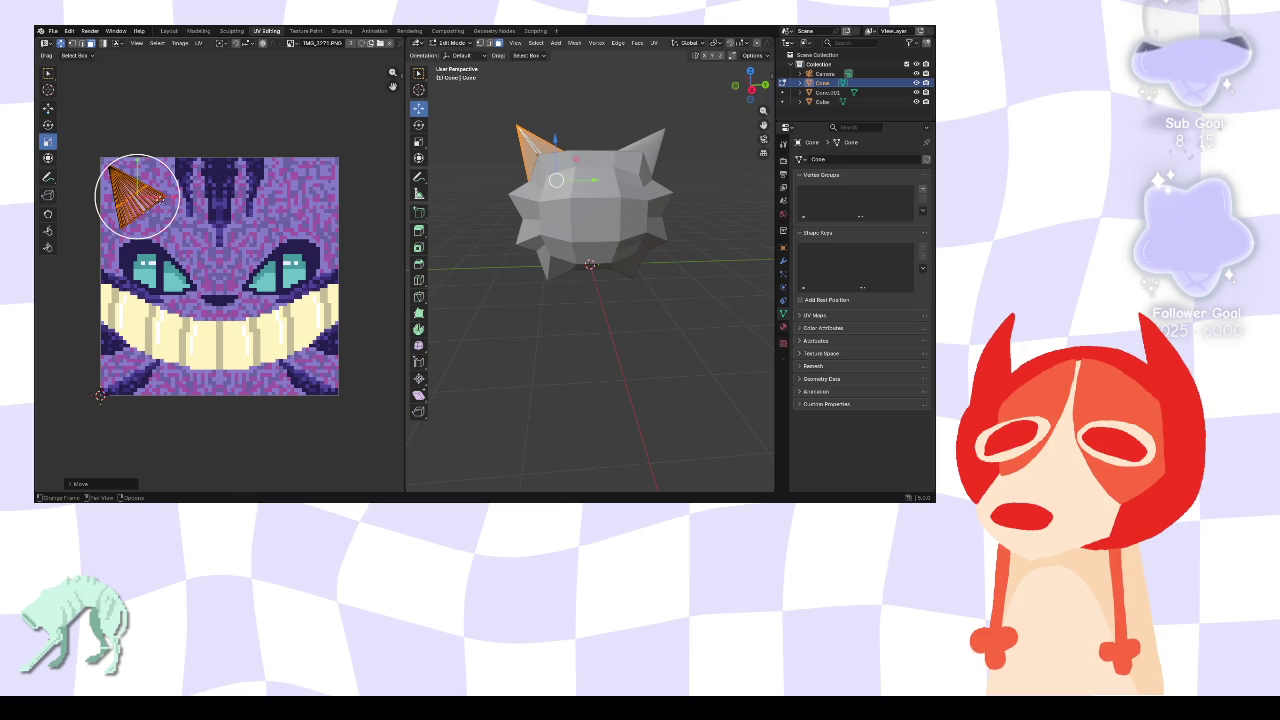
drag(168, 218, 176, 224)
click(165, 113)
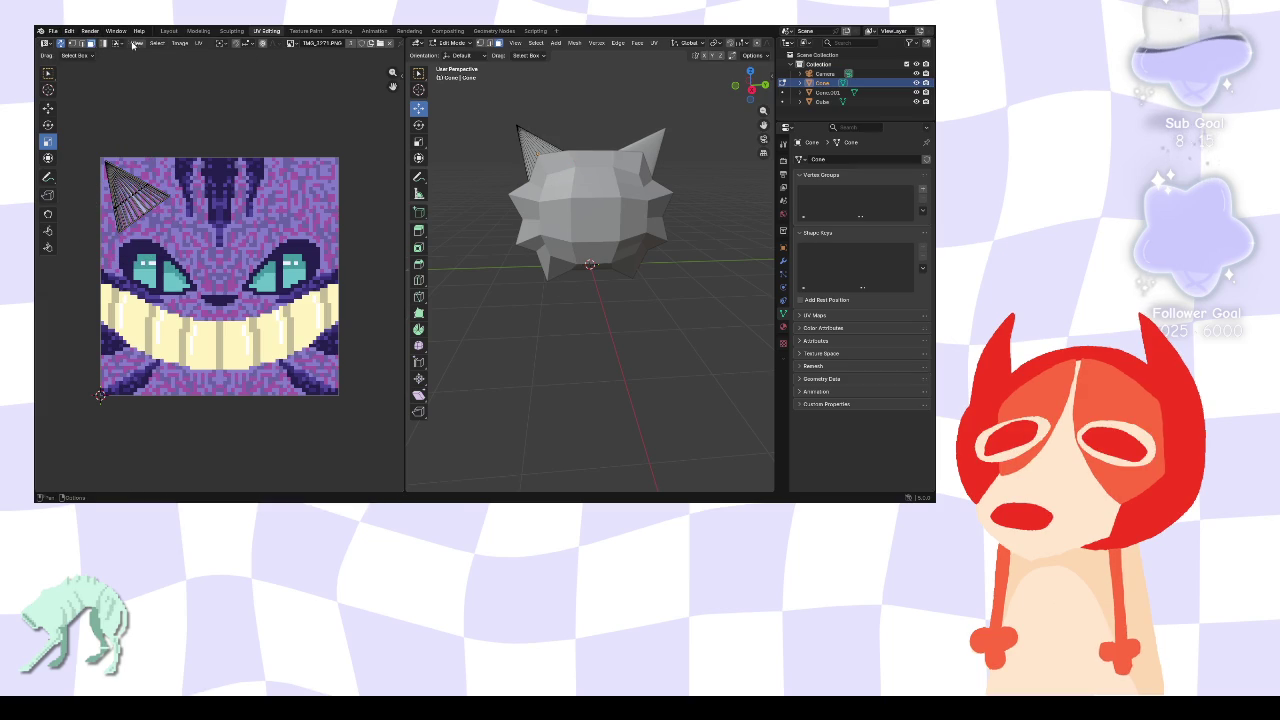
click(169, 31)
mouse_move(602, 244)
middle_down()
mouse_move(587, 230)
mouse_move(601, 218)
middle_up()
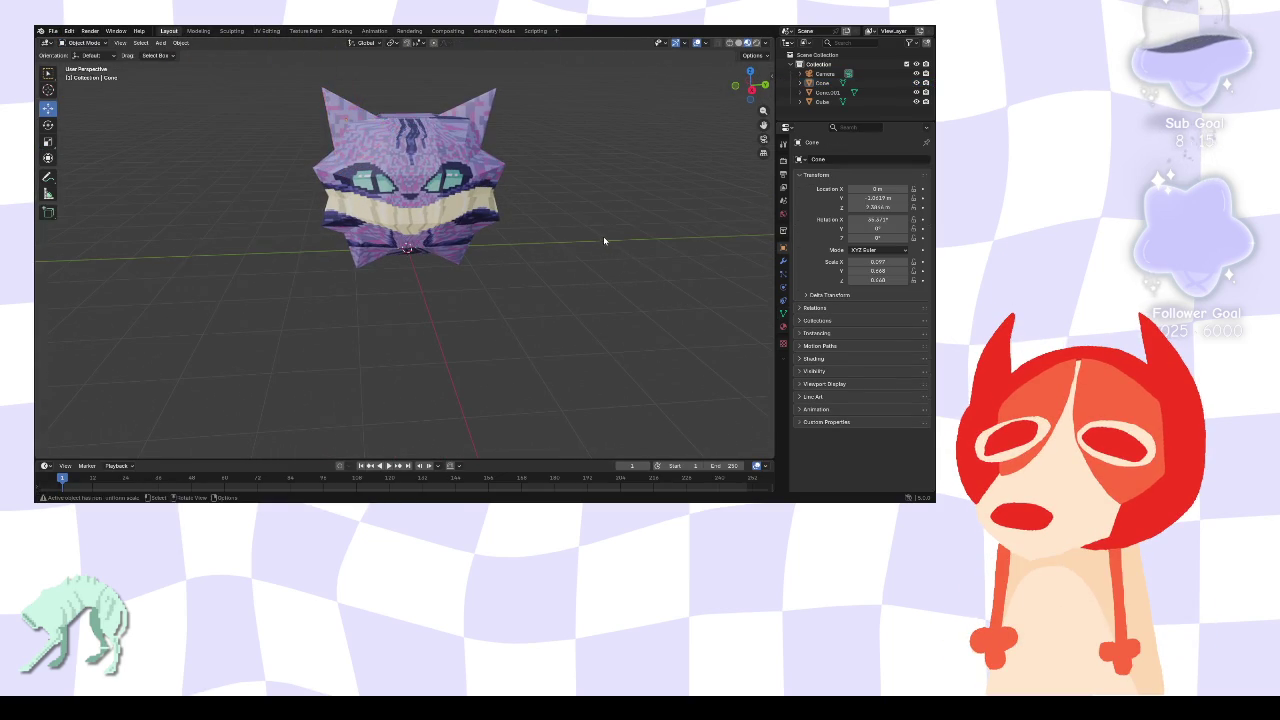
mouse_move(600, 223)
middle_down()
mouse_move(592, 245)
mouse_move(598, 235)
middle_up()
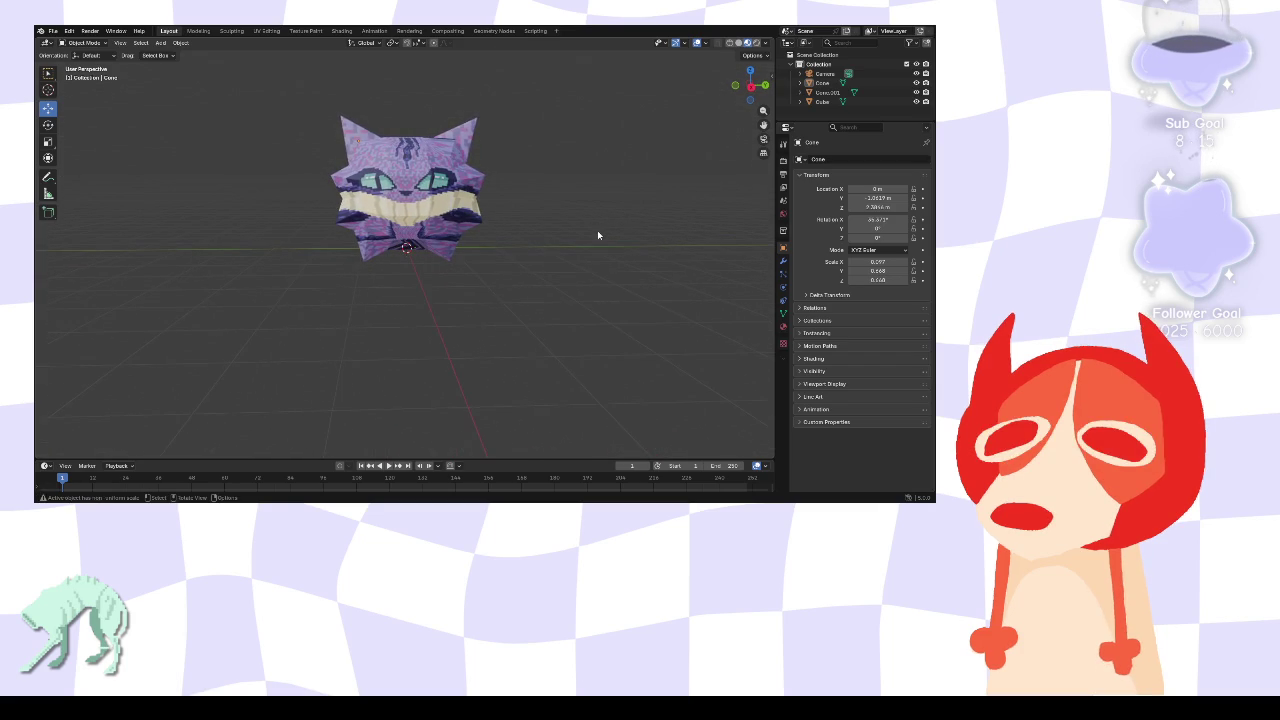
scroll(597, 235, up, 1)
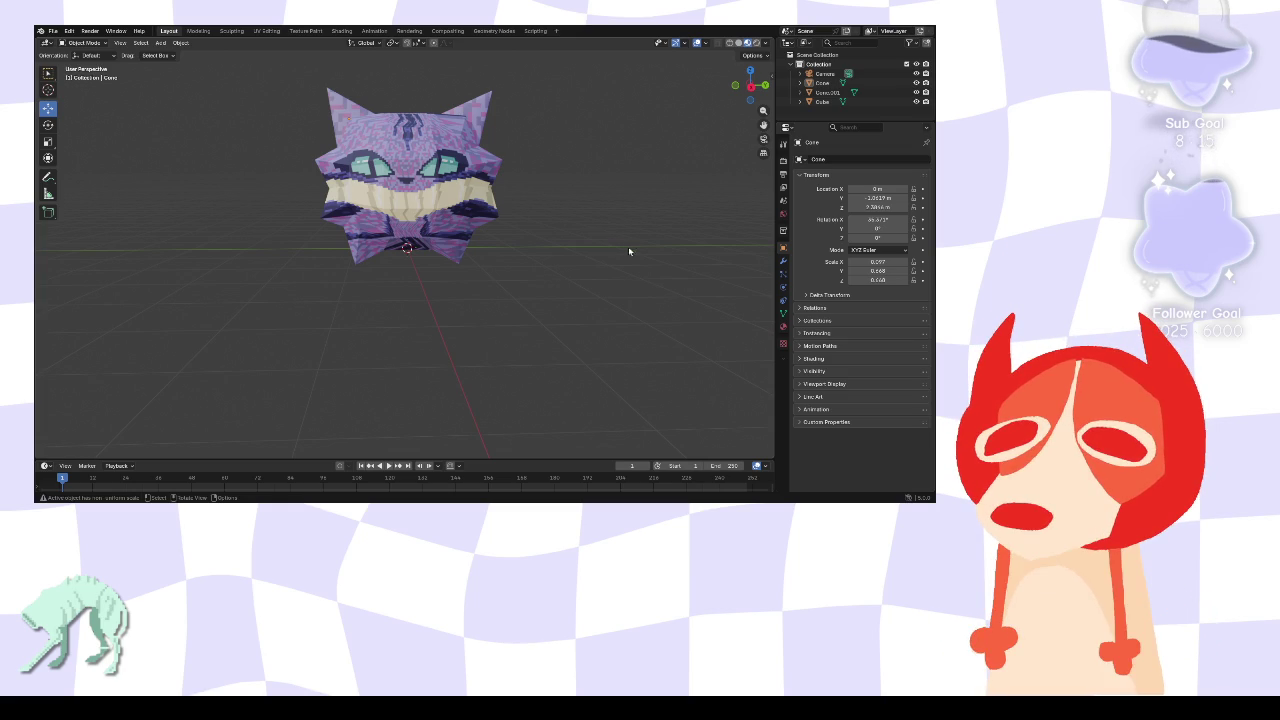
scroll(527, 284, down, 2)
mouse_move(527, 284)
middle_down()
mouse_move(492, 408)
mouse_move(324, 316)
middle_up()
middle_drag(310, 290, 525, 292)
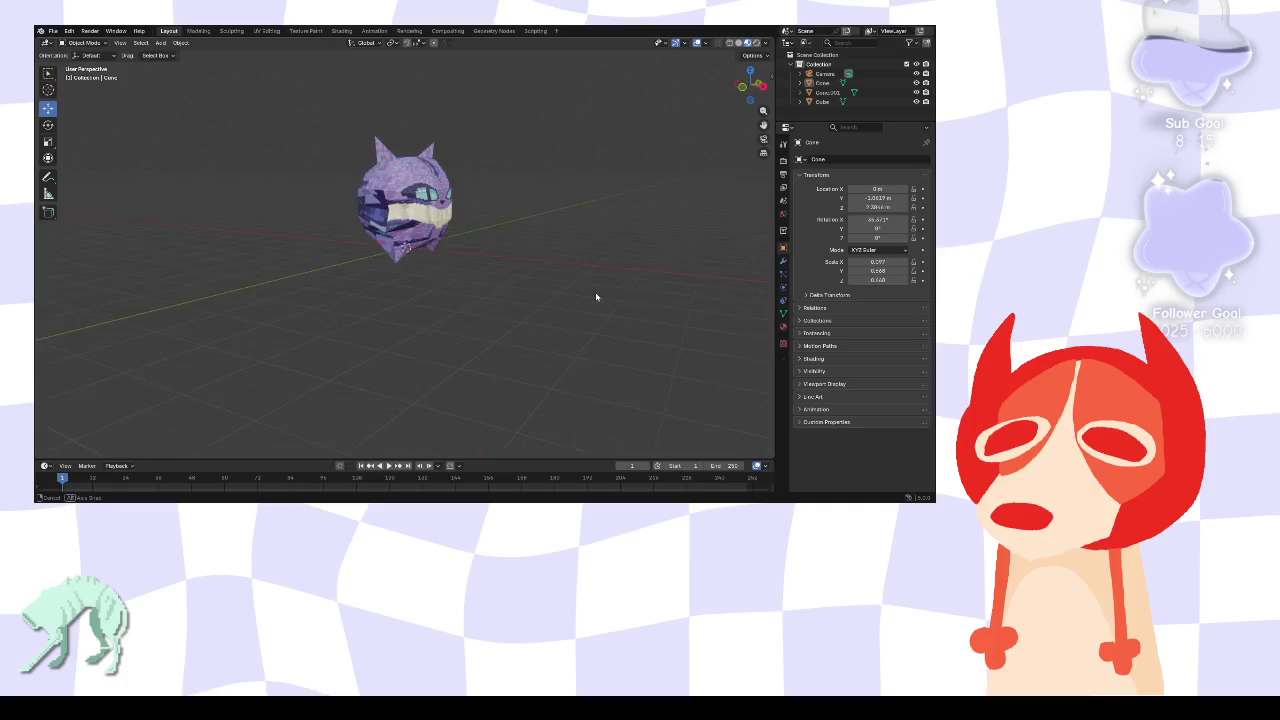
click(60, 34)
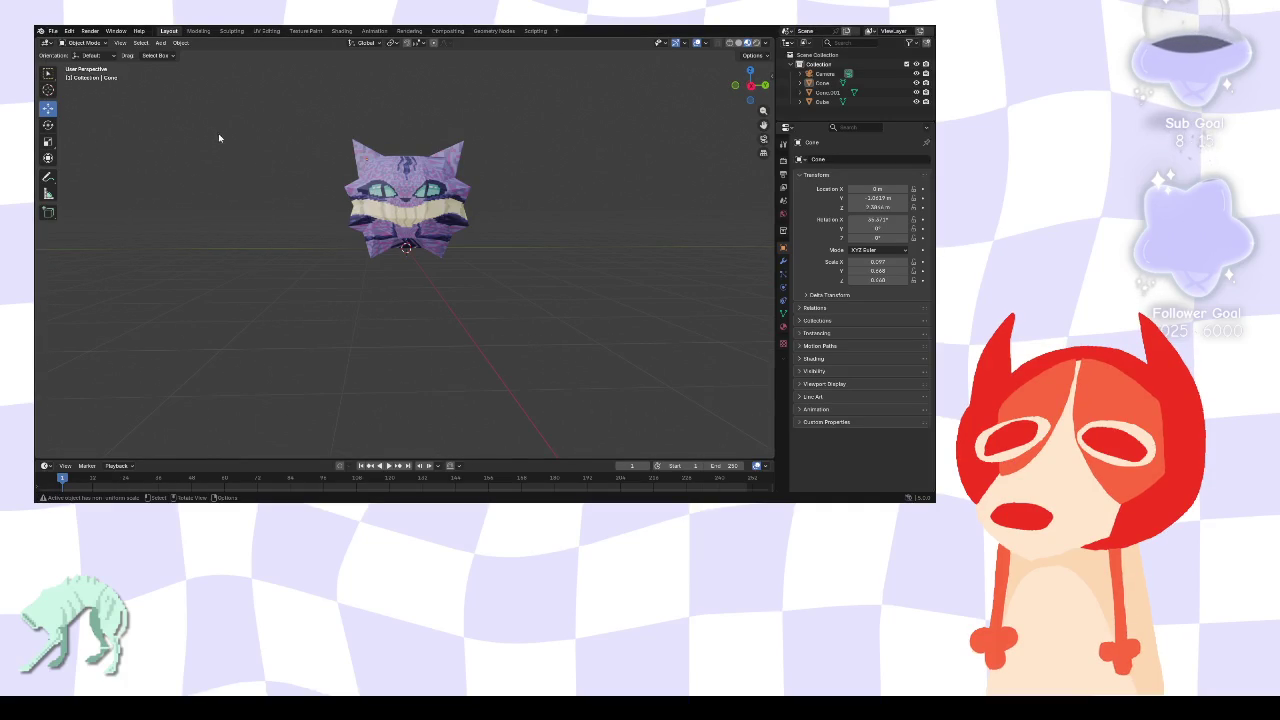
scroll(466, 190, up, 2)
middle_drag(494, 194, 543, 202)
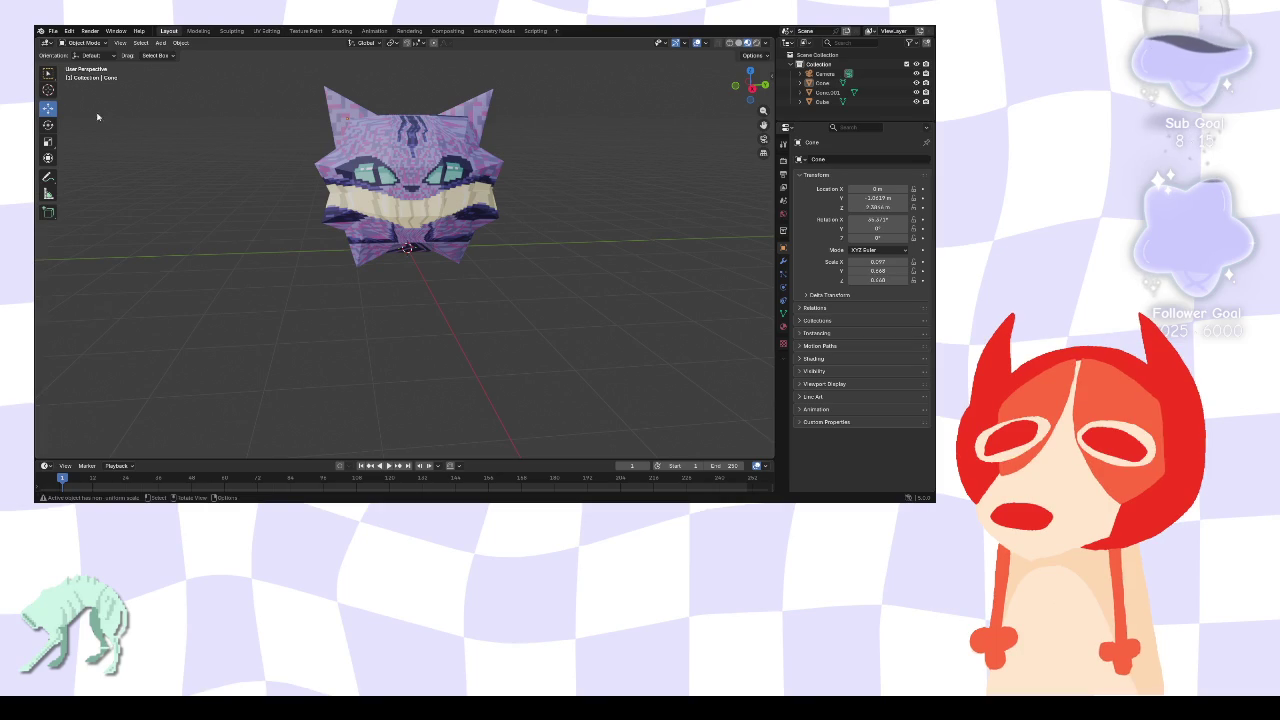
key(Tab)
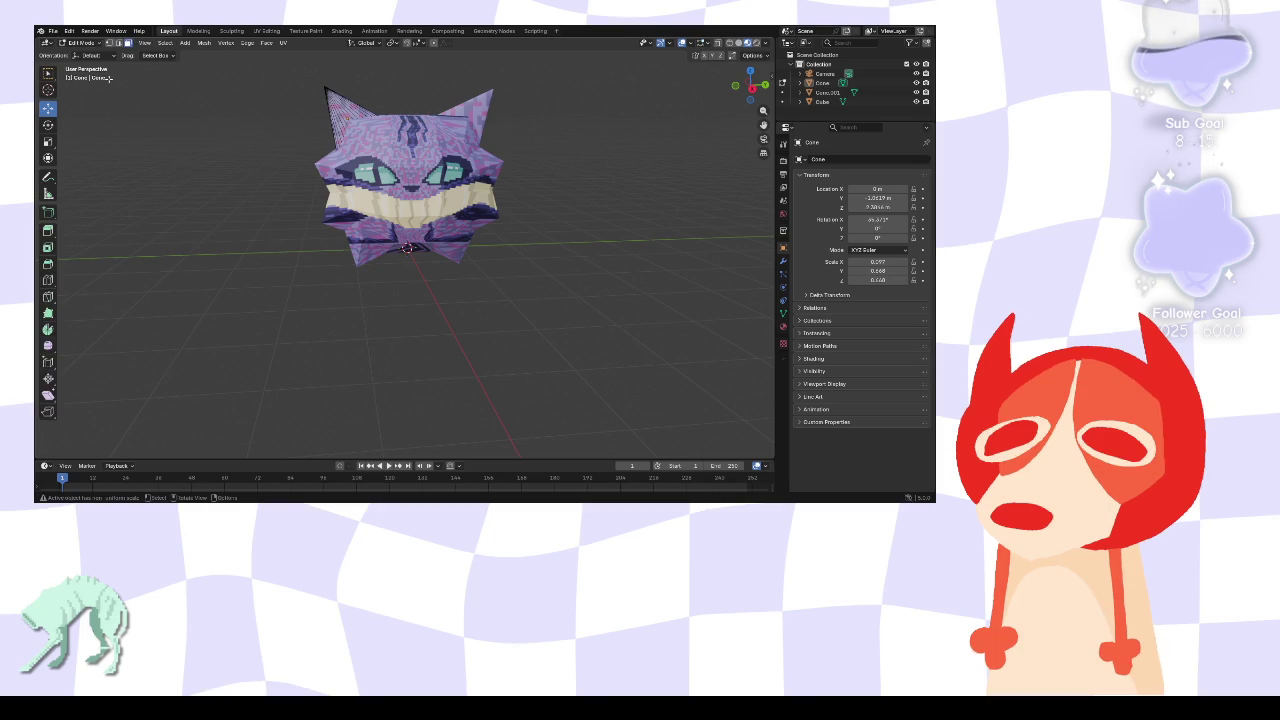
key(Tab)
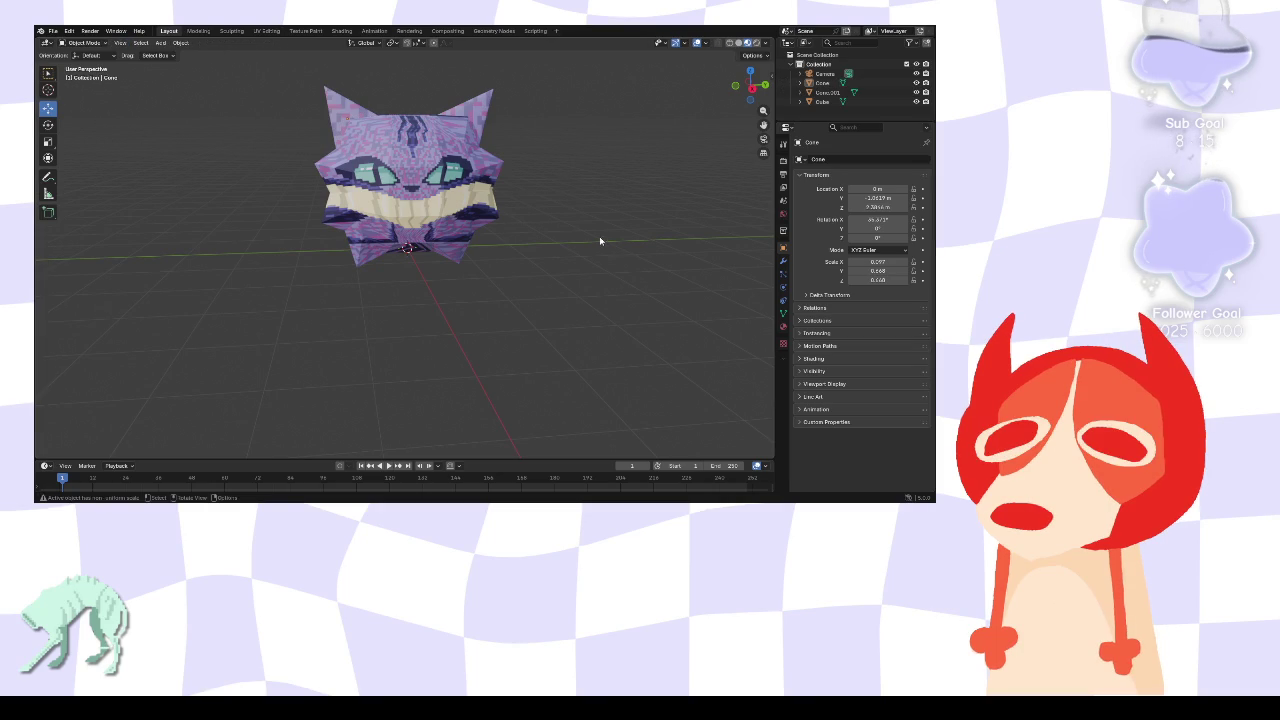
mouse_move(592, 242)
middle_down()
mouse_move(557, 308)
mouse_move(546, 274)
mouse_move(586, 246)
mouse_move(529, 266)
mouse_move(406, 266)
mouse_move(603, 269)
mouse_move(588, 246)
middle_up()
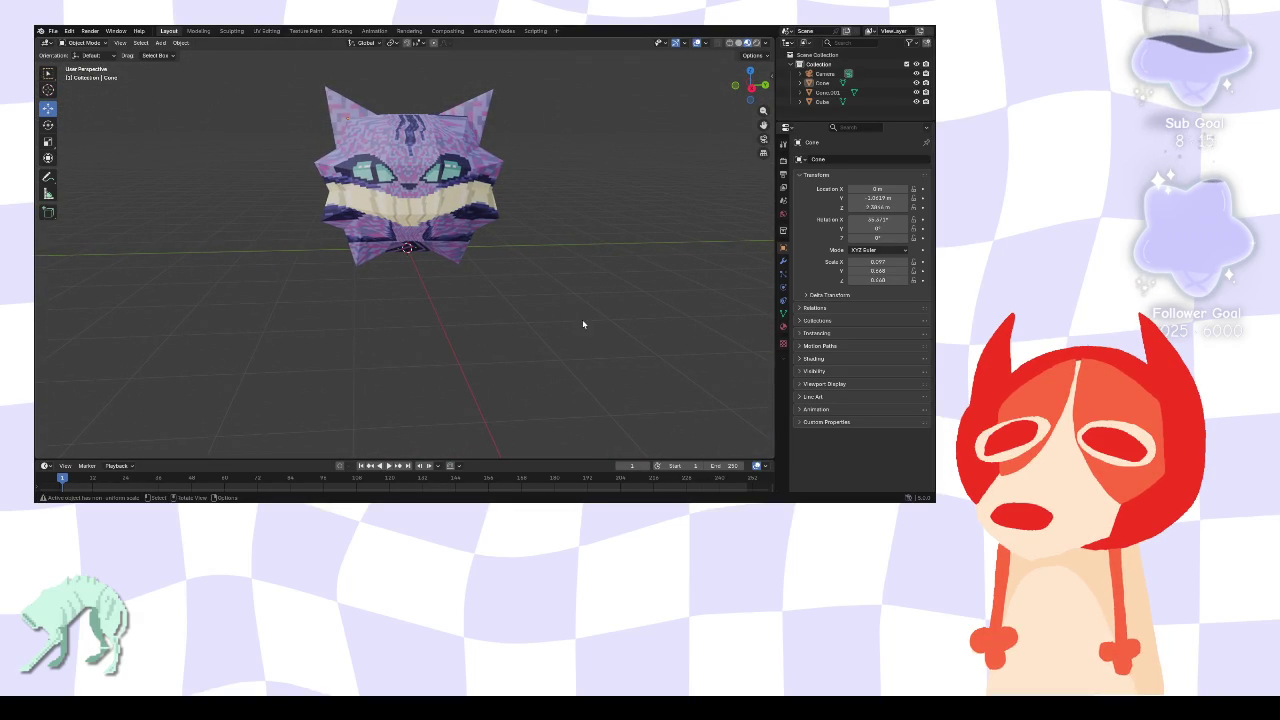
- Orbit the viewport around the textured cat model once more
middle_drag(582, 319, 578, 292)
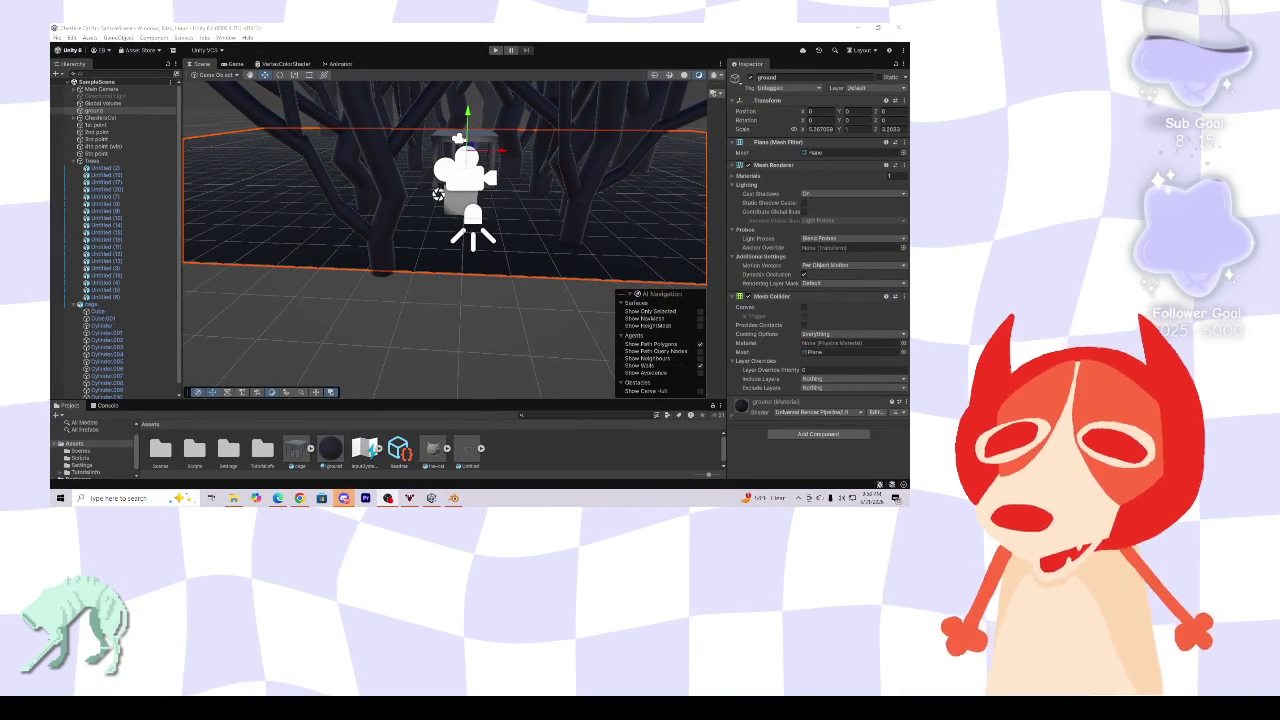
- Drag the-cat prefab into the forest scene near the cage
scroll(463, 270, up, 2)
middle_drag(463, 270, 422, 301)
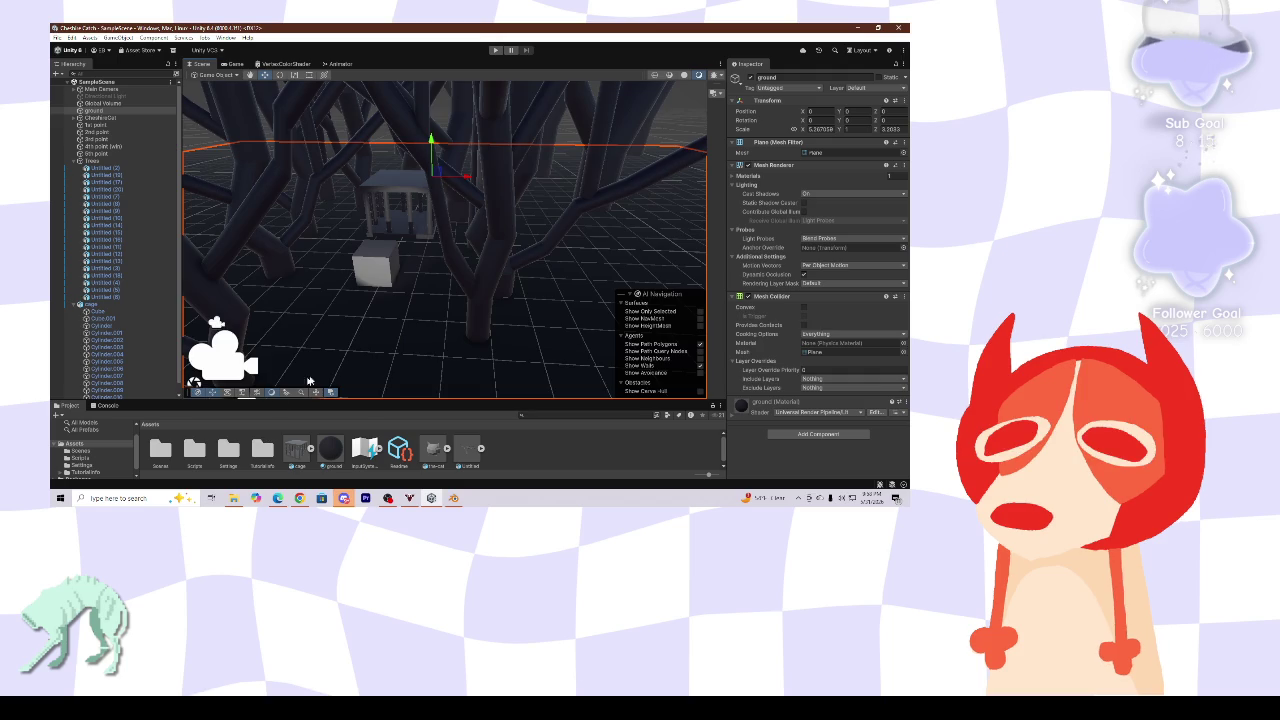
middle_drag(311, 381, 333, 386)
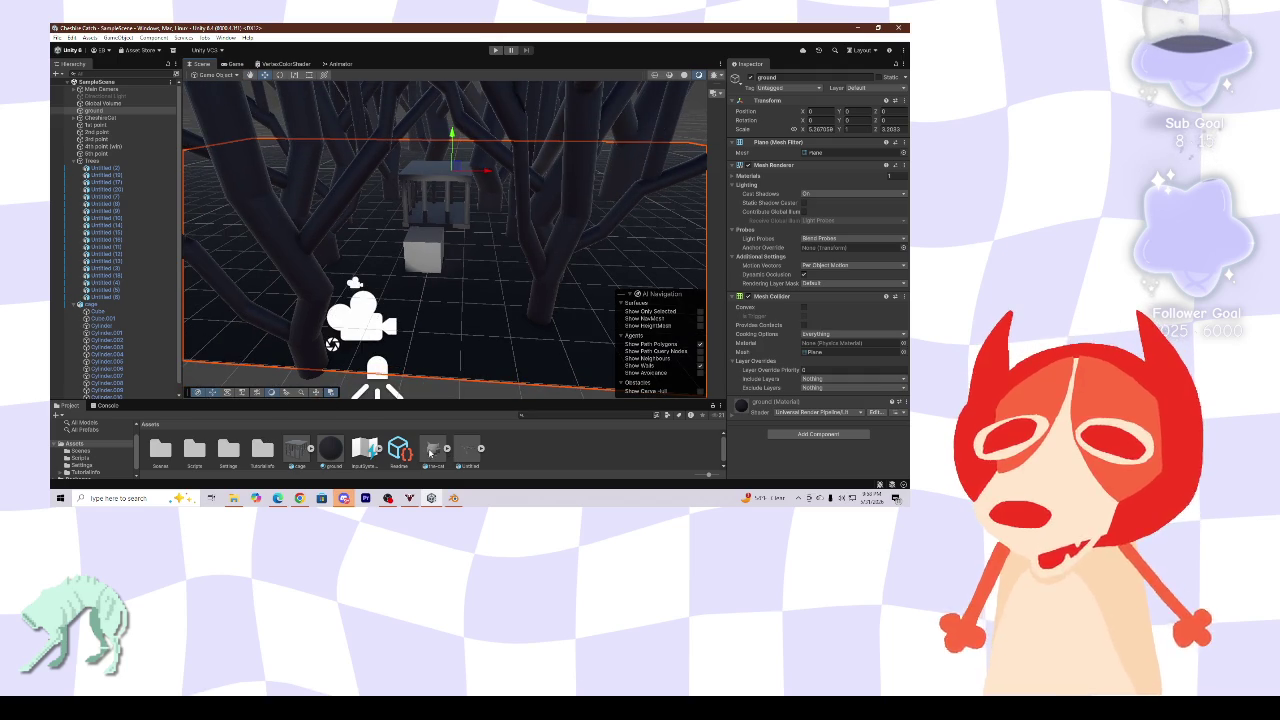
mouse_move(447, 457)
mouse_down()
mouse_move(487, 292)
mouse_move(443, 271)
mouse_up()
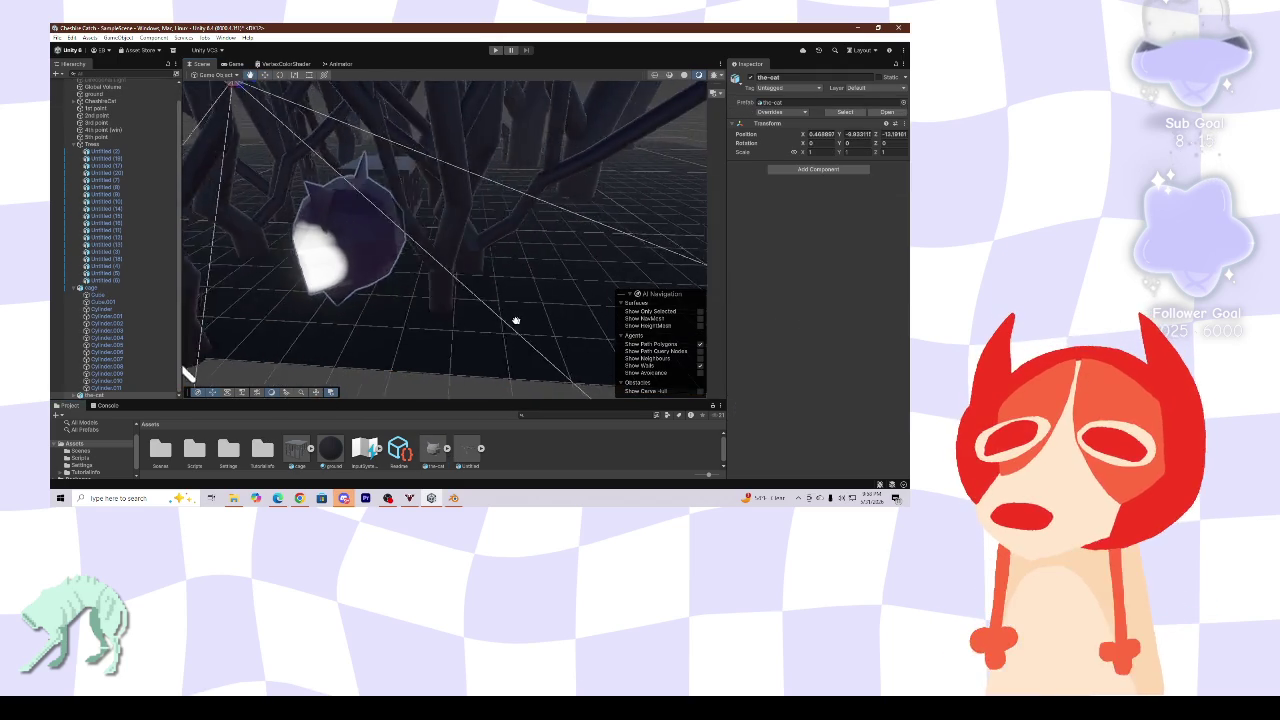
mouse_move(443, 271)
right_down()
mouse_move(611, 311)
mouse_move(345, 223)
right_up()
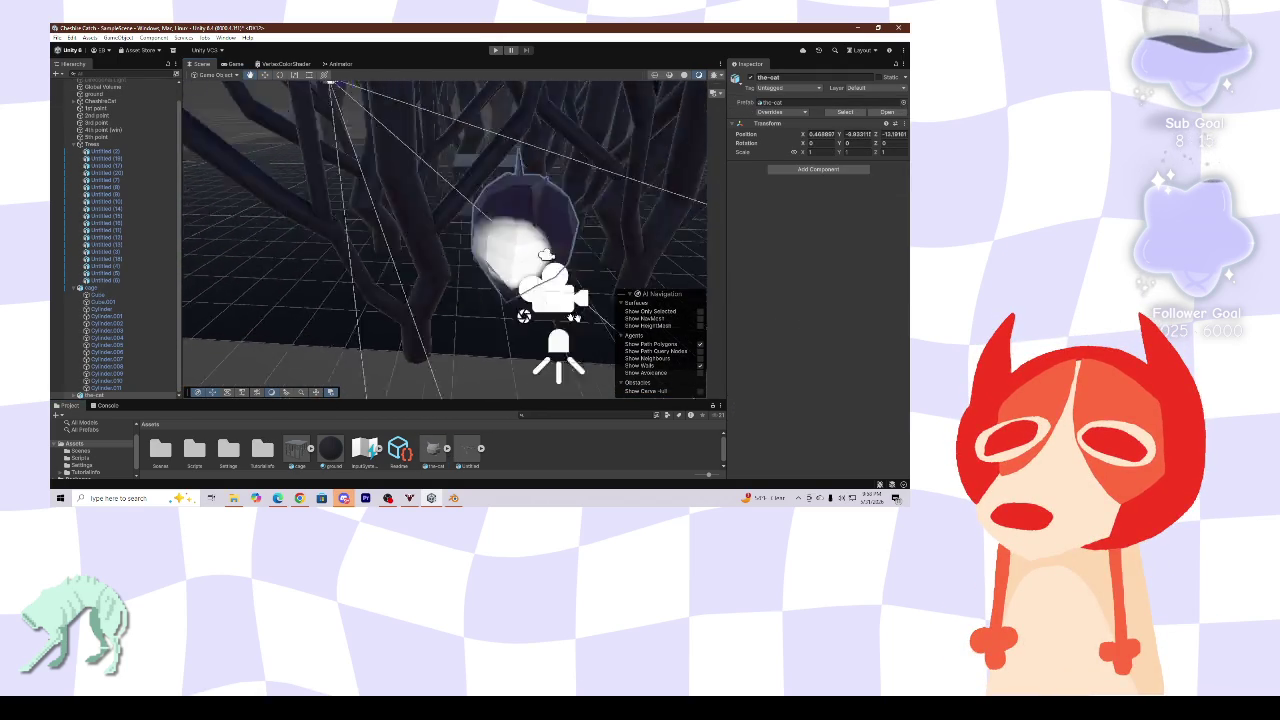
- Rotate the cat's Cube around its Z axis and orbit to view it
click(346, 223)
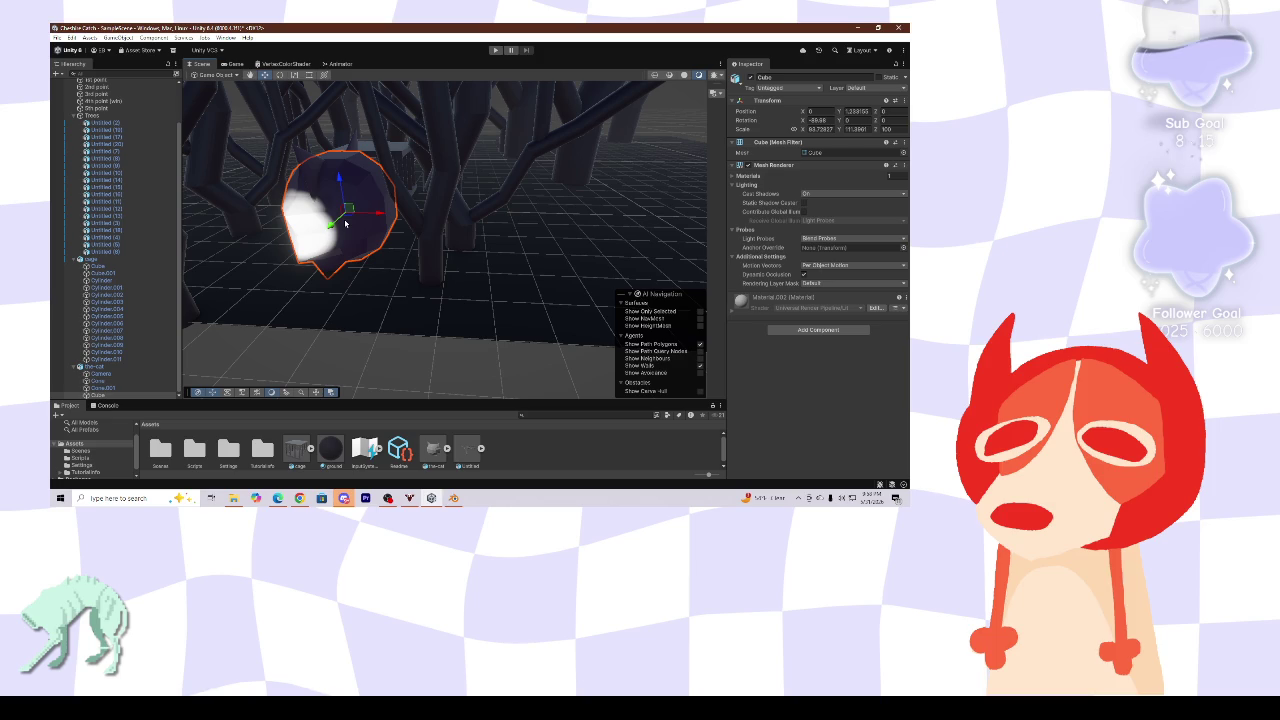
key(e)
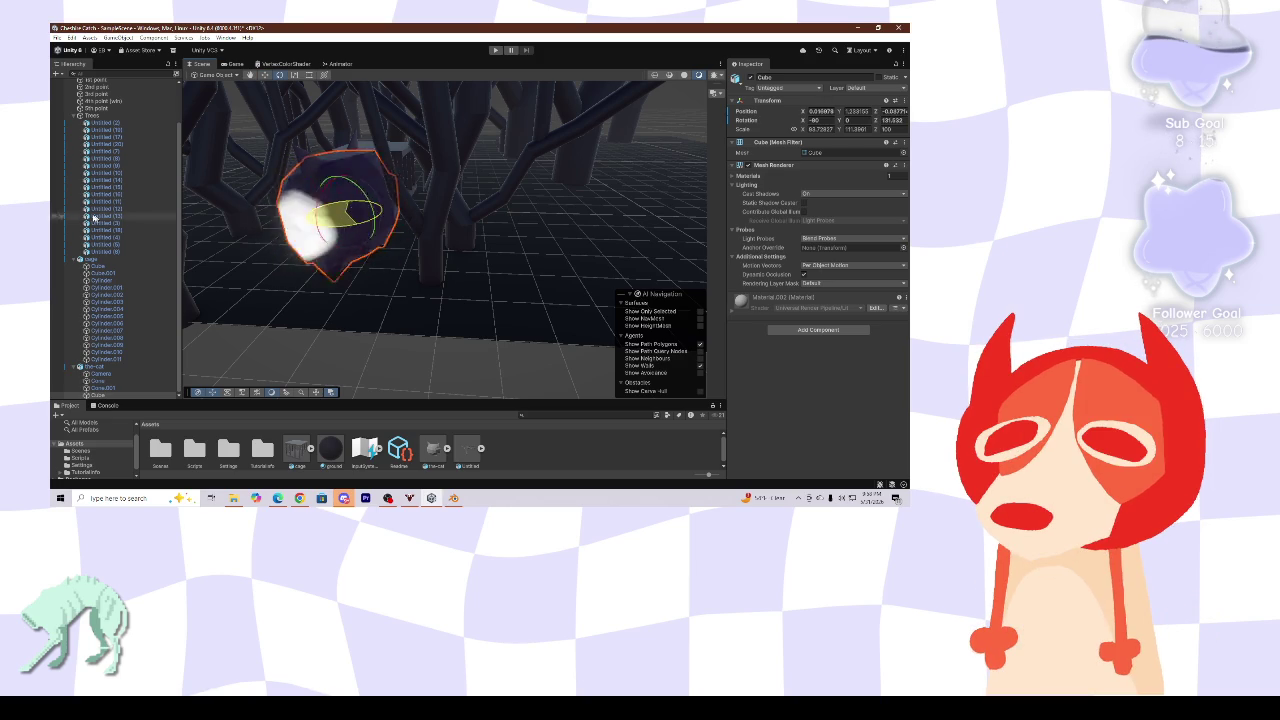
drag(345, 215, 266, 252)
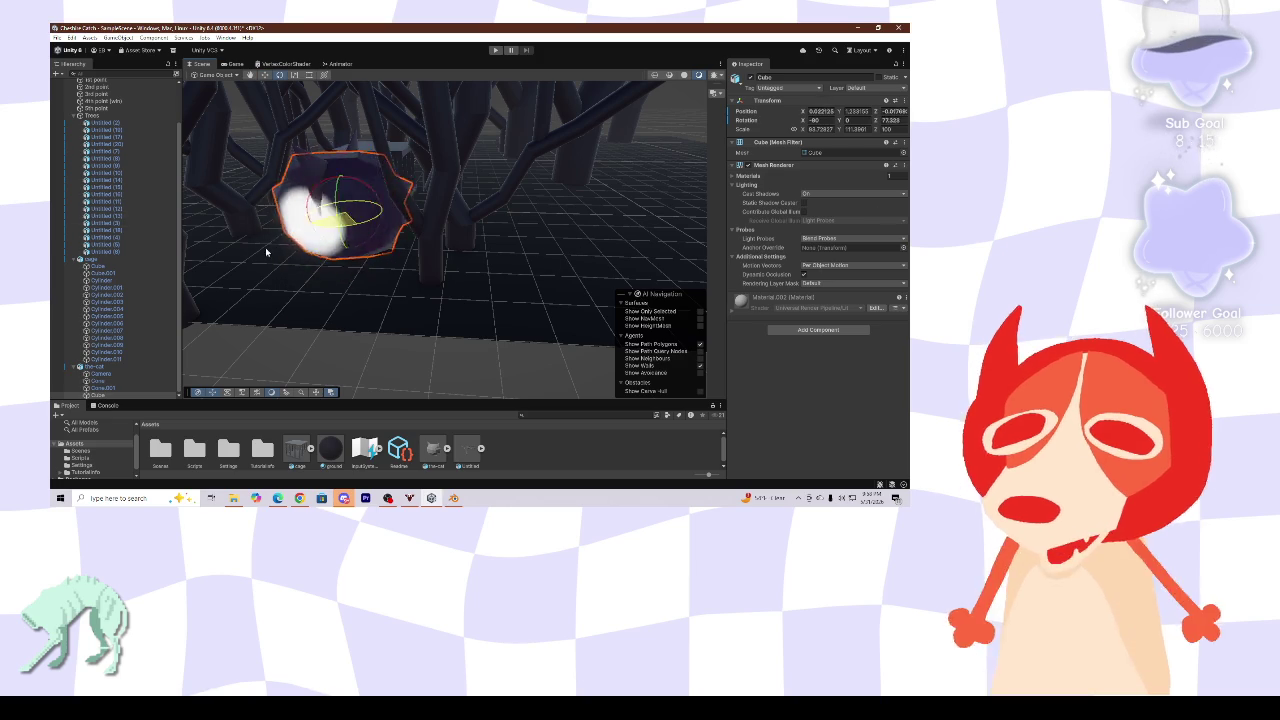
mouse_move(474, 286)
right_down()
mouse_move(493, 272)
mouse_move(345, 290)
mouse_move(476, 268)
right_up()
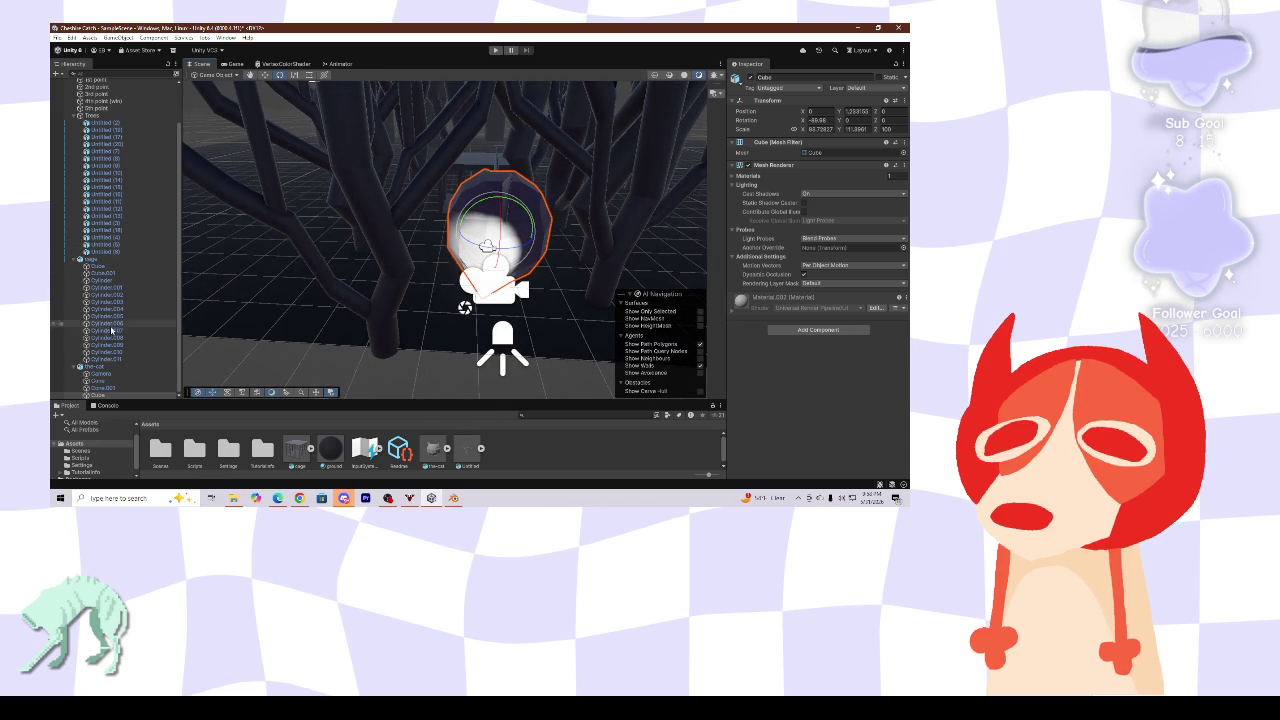
- Delete the-cat's child Camera and frame the-cat in the Scene view
click(120, 367)
right_drag(494, 281, 159, 417)
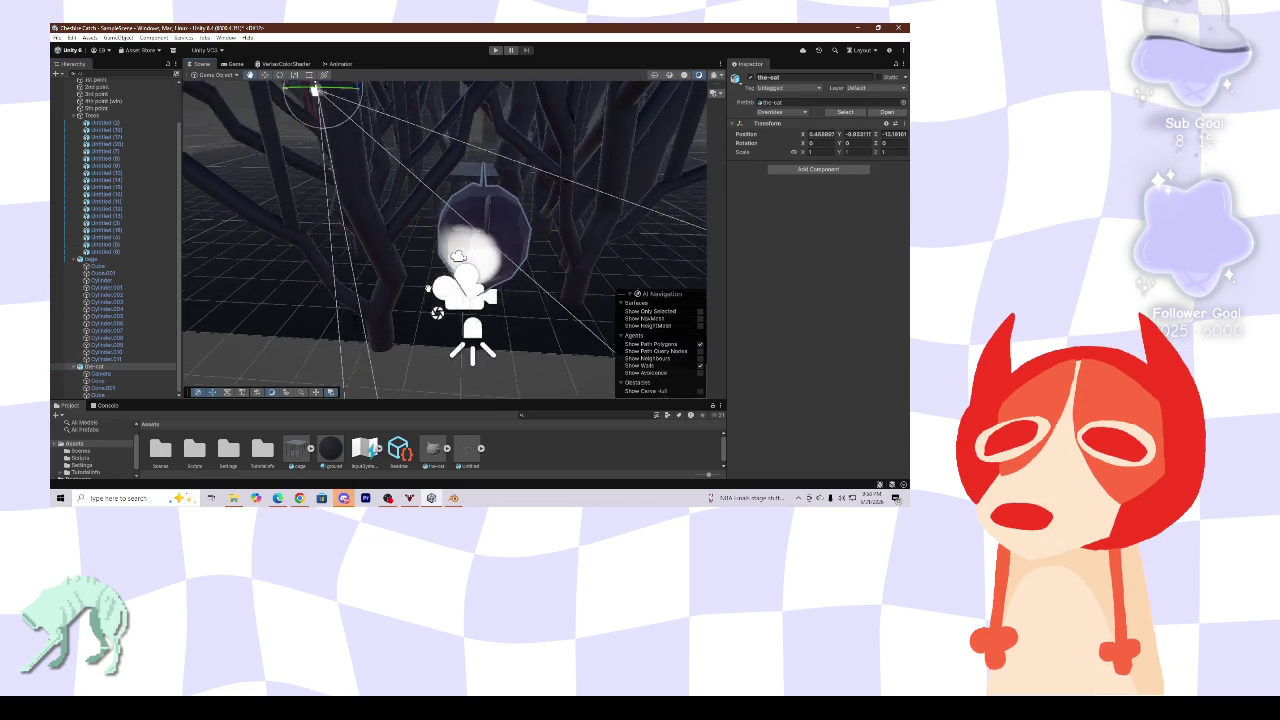
right_click(108, 376)
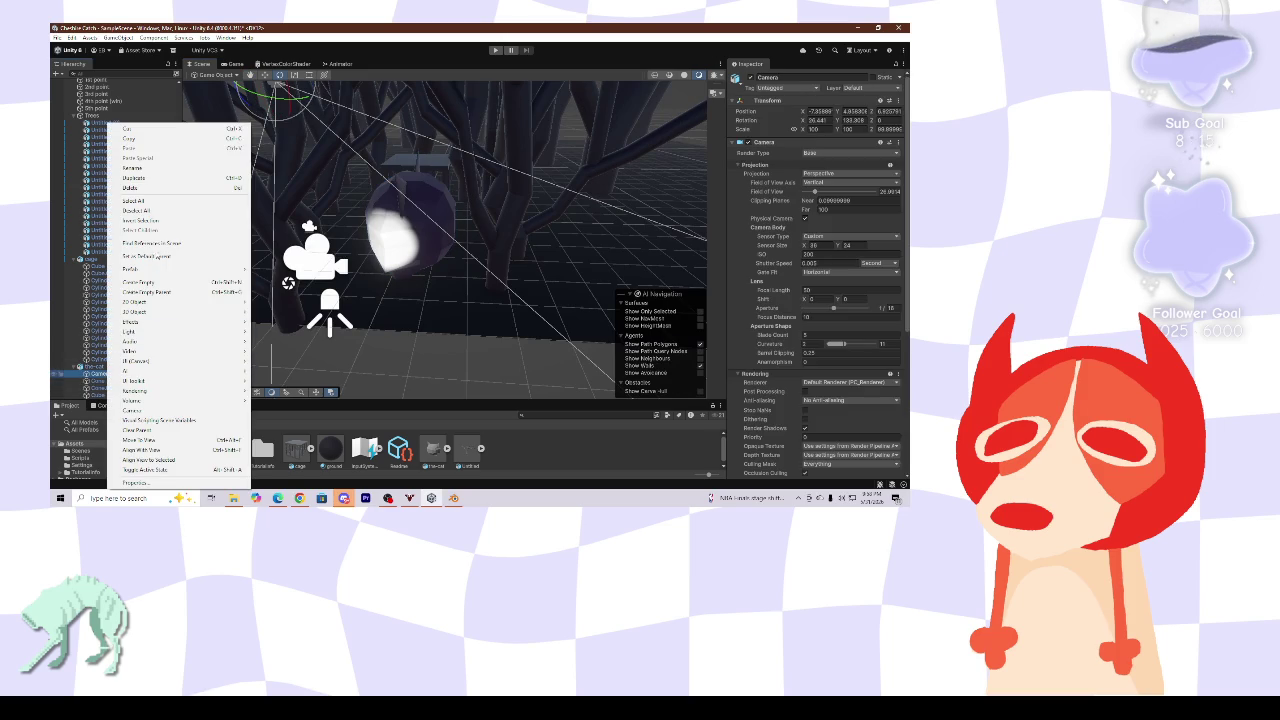
click(156, 189)
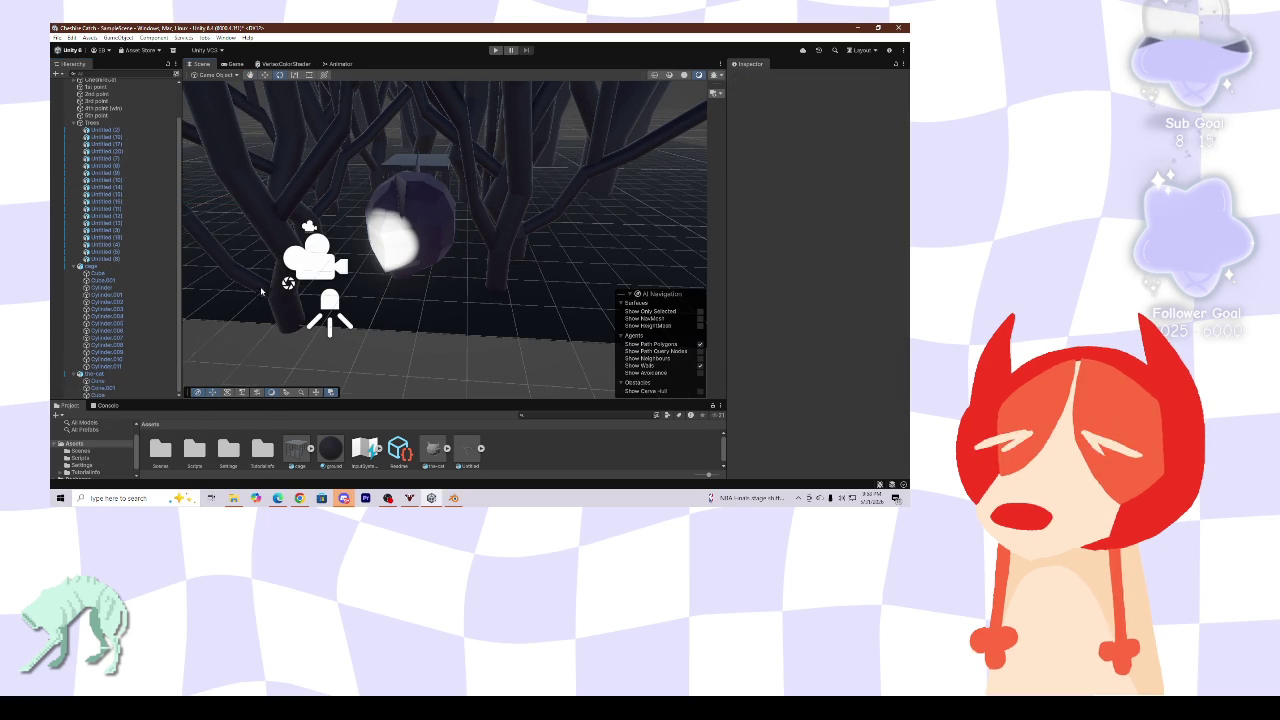
right_drag(214, 223, 106, 341)
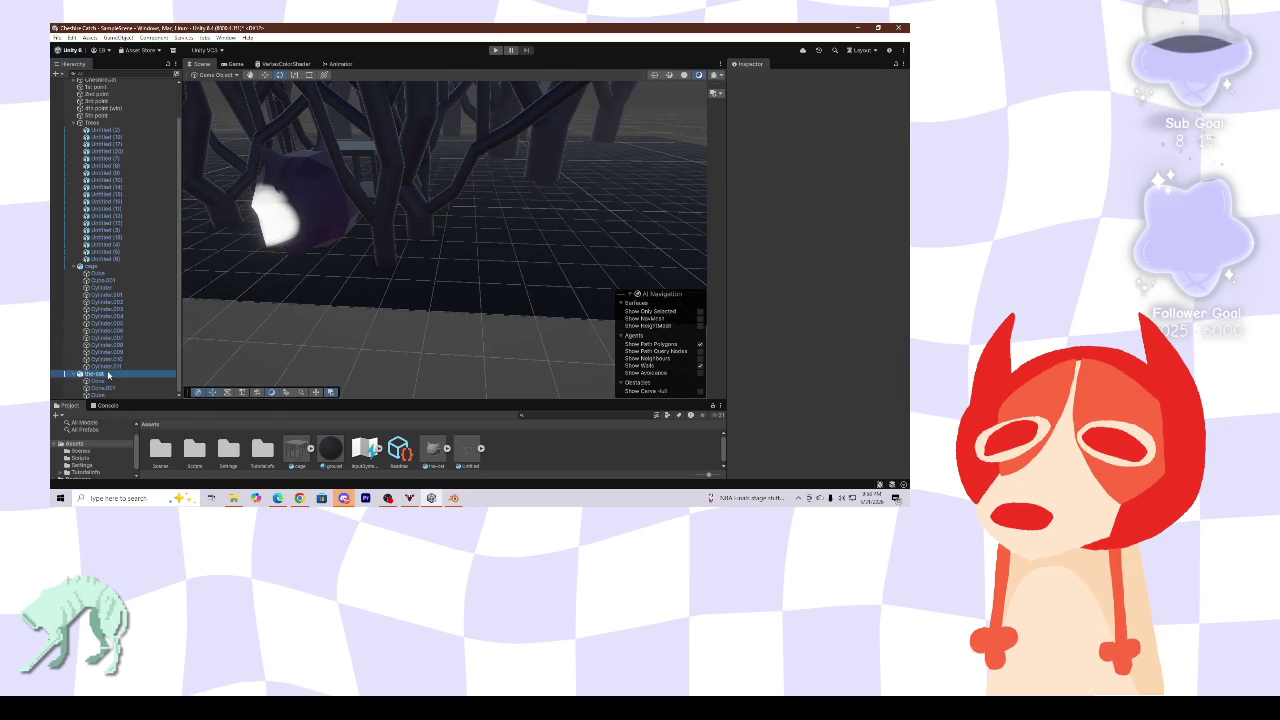
double_click(108, 374)
mouse_move(400, 243)
right_down()
mouse_move(407, 331)
mouse_move(417, 209)
mouse_move(461, 271)
mouse_move(421, 286)
mouse_move(451, 320)
mouse_move(500, 250)
mouse_move(406, 306)
mouse_move(471, 264)
right_up()
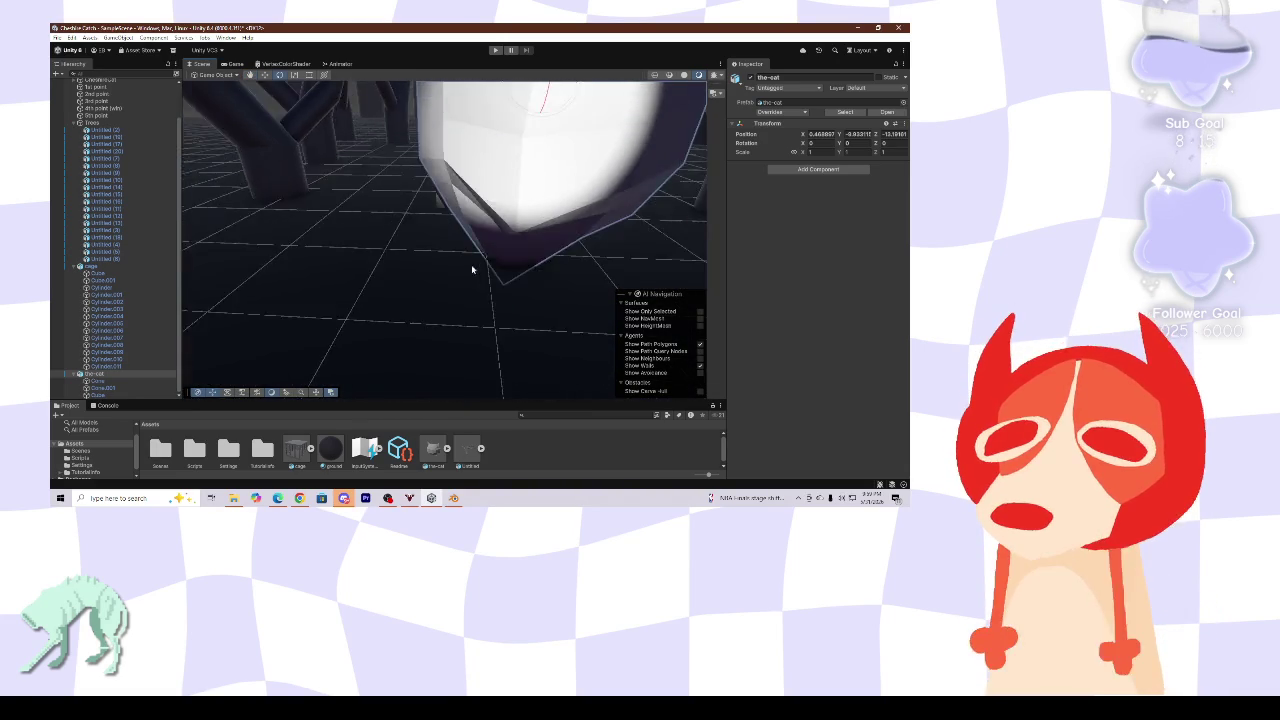
- Turn the-cat to face the camera and shrink it with the Rotate and Scale gizmos
key(f)
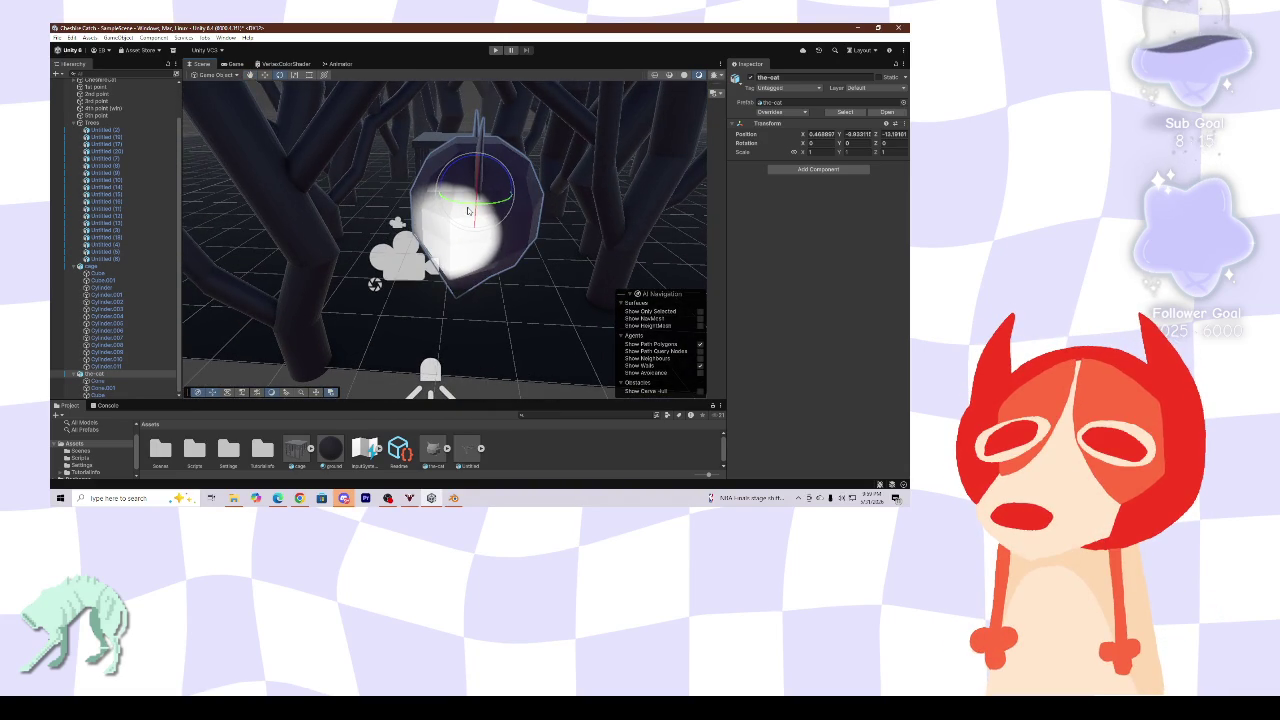
drag(467, 210, 589, 205)
drag(474, 195, 432, 195)
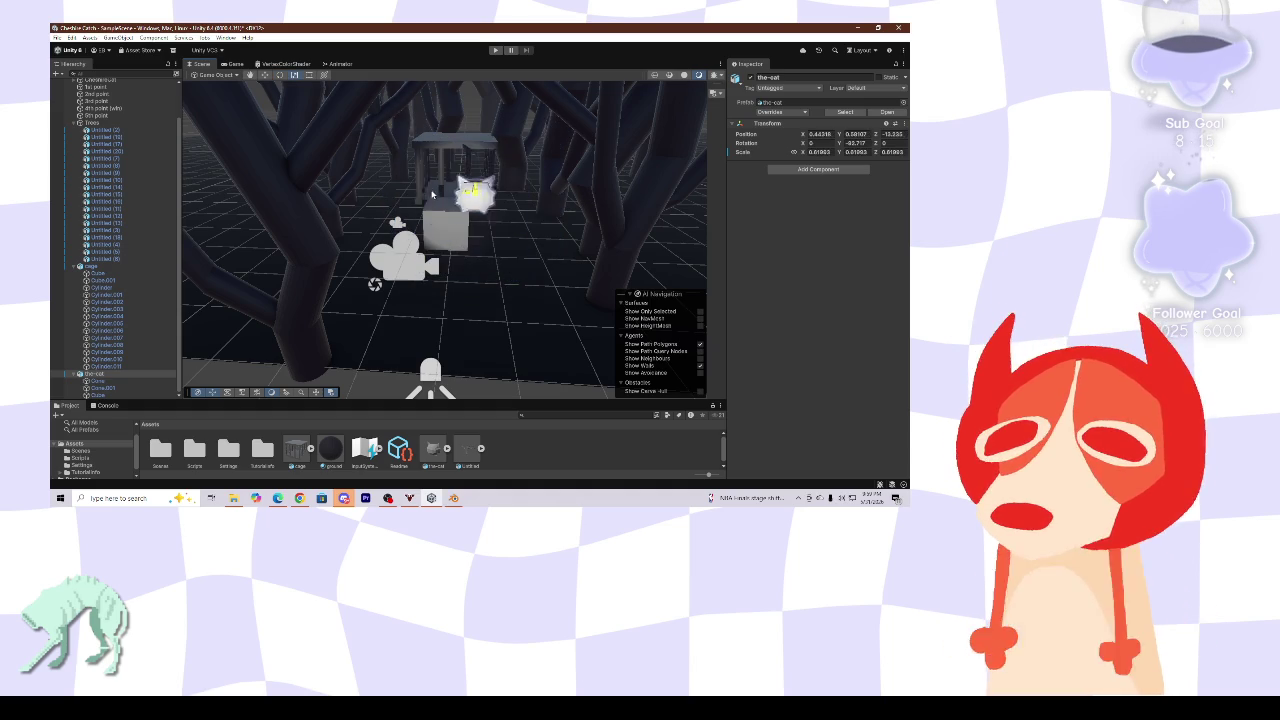
mouse_move(540, 241)
alt+mouse_down()
mouse_move(427, 220)
mouse_move(396, 170)
alt+mouse_up()
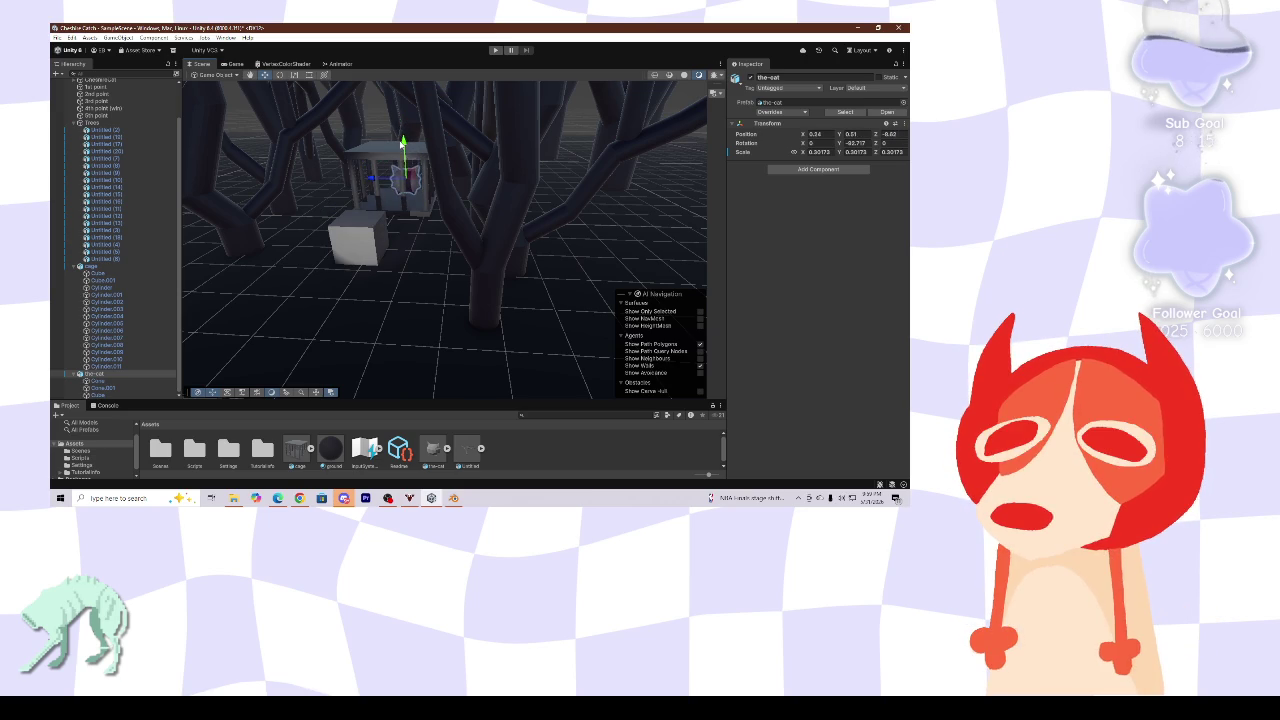
- Frame the ground plane and pan and zoom the view toward the cage
click(429, 258)
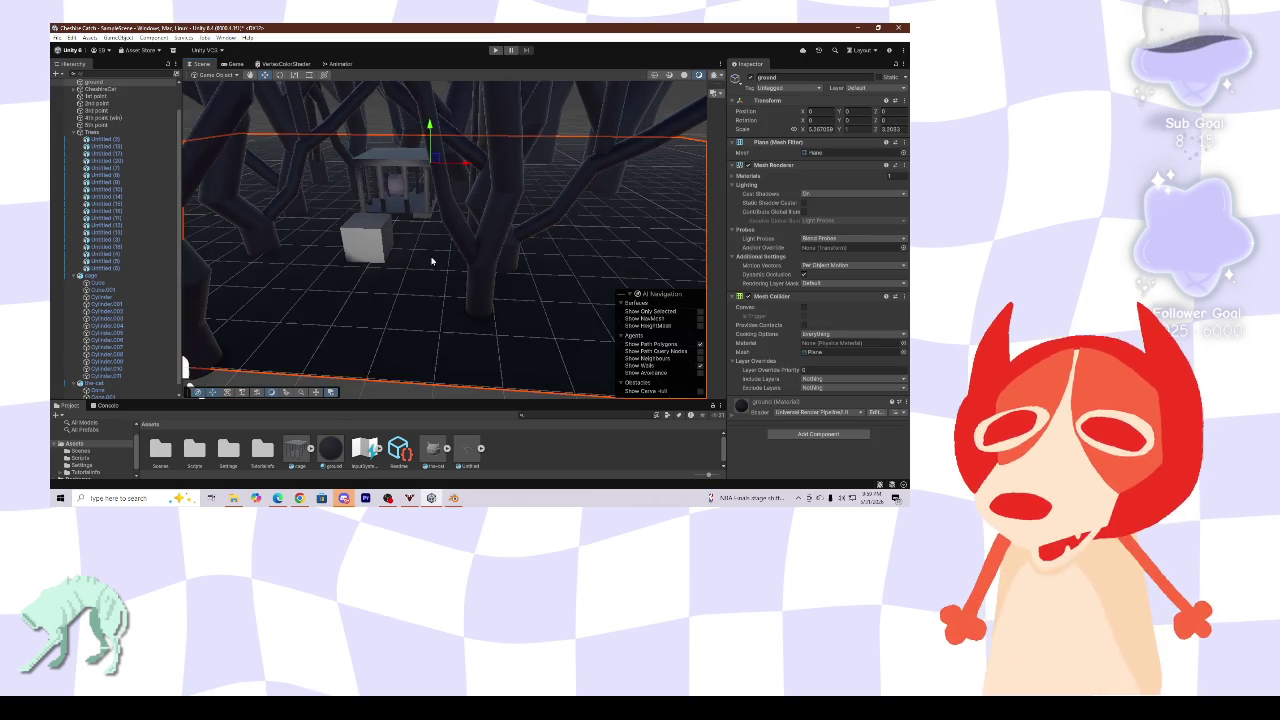
key(f)
drag(463, 236, 451, 256)
scroll(425, 215, down, 3)
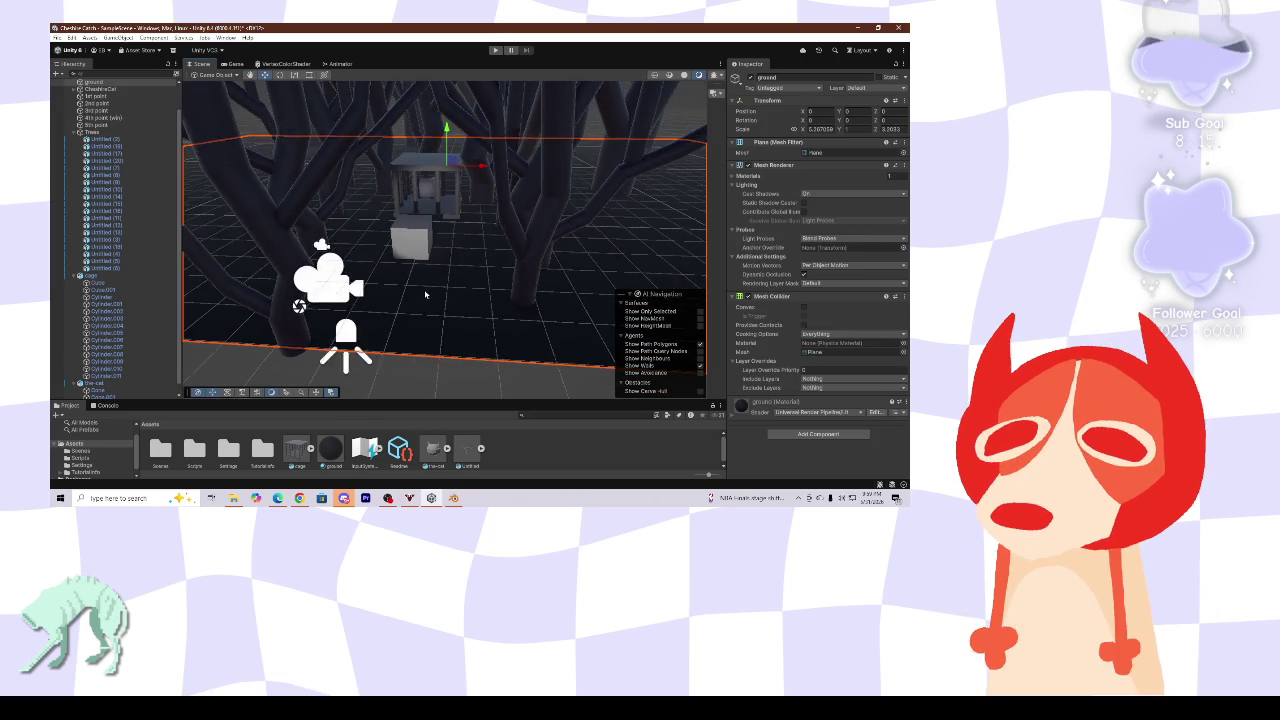
scroll(440, 265, down, 3)
scroll(455, 310, down, 2)
scroll(450, 340, down, 2)
scroll(415, 330, up, 3)
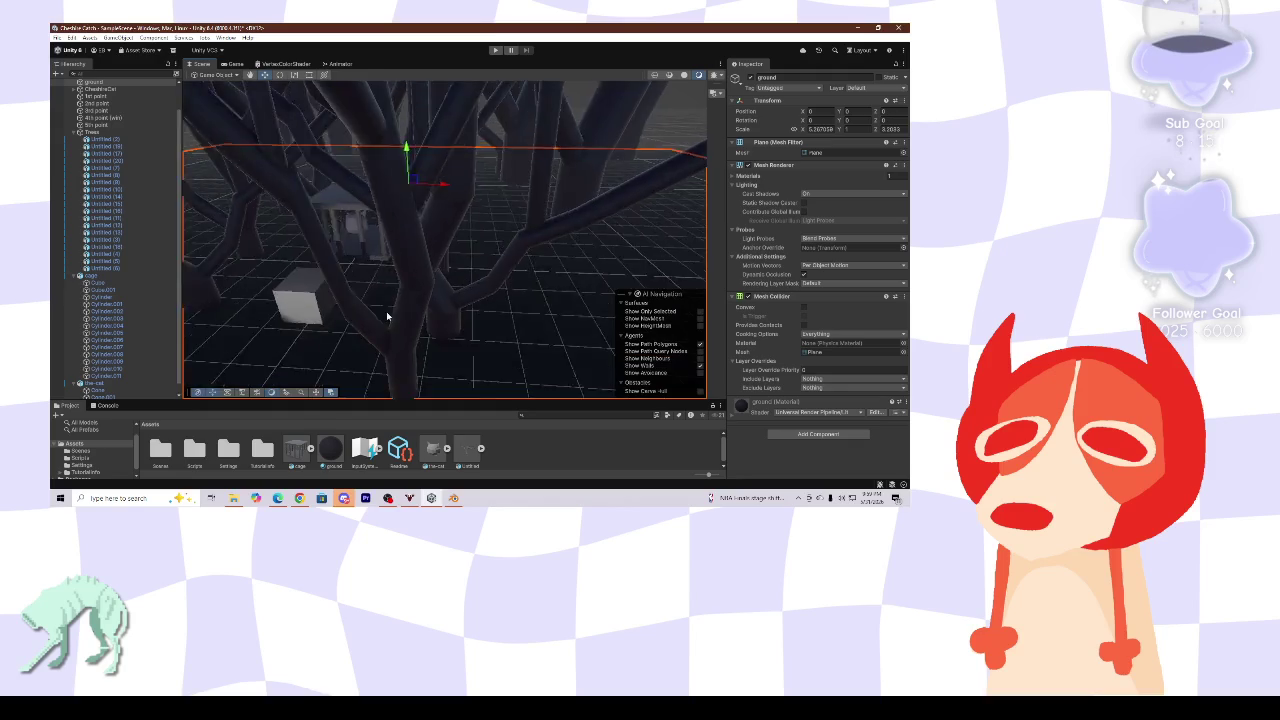
scroll(460, 290, up, 3)
scroll(455, 275, up, 2)
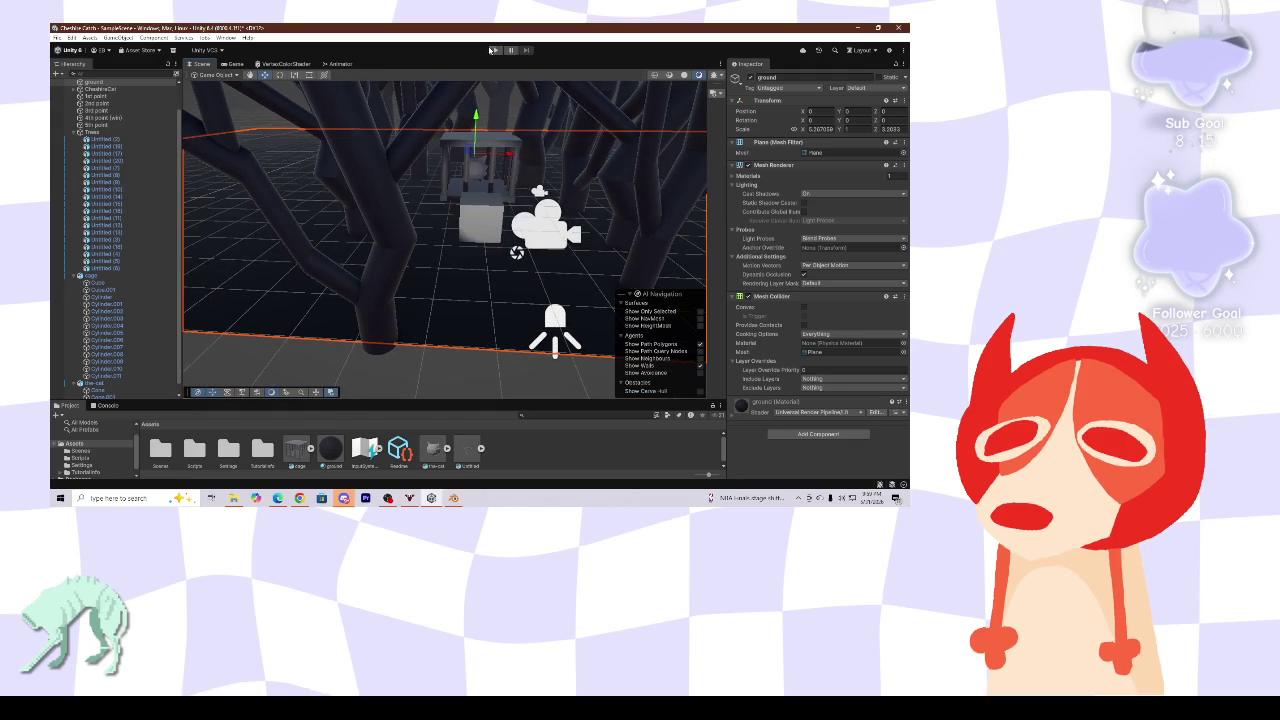
- Enter Play mode to see the caged cat among the dark trees
click(495, 50)
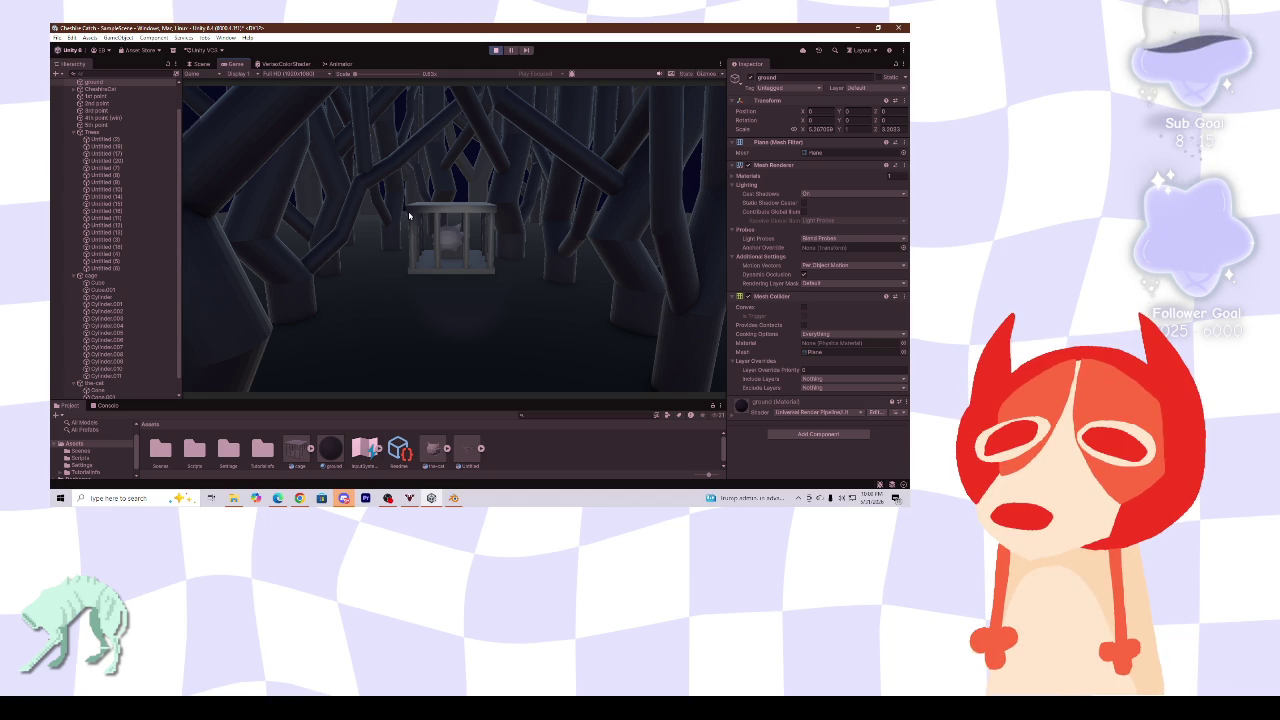
- Exit Play mode and fly the Scene view around the cage, cube and pillars
click(497, 50)
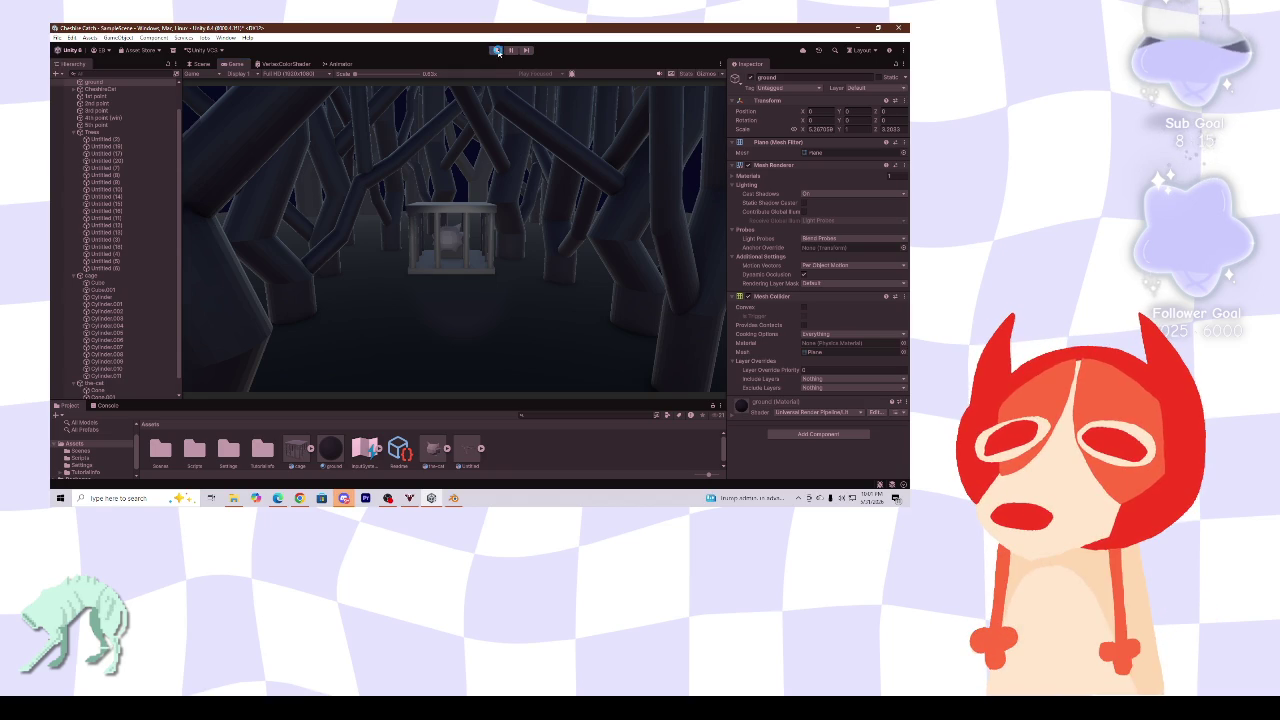
scroll(451, 334, up, 5)
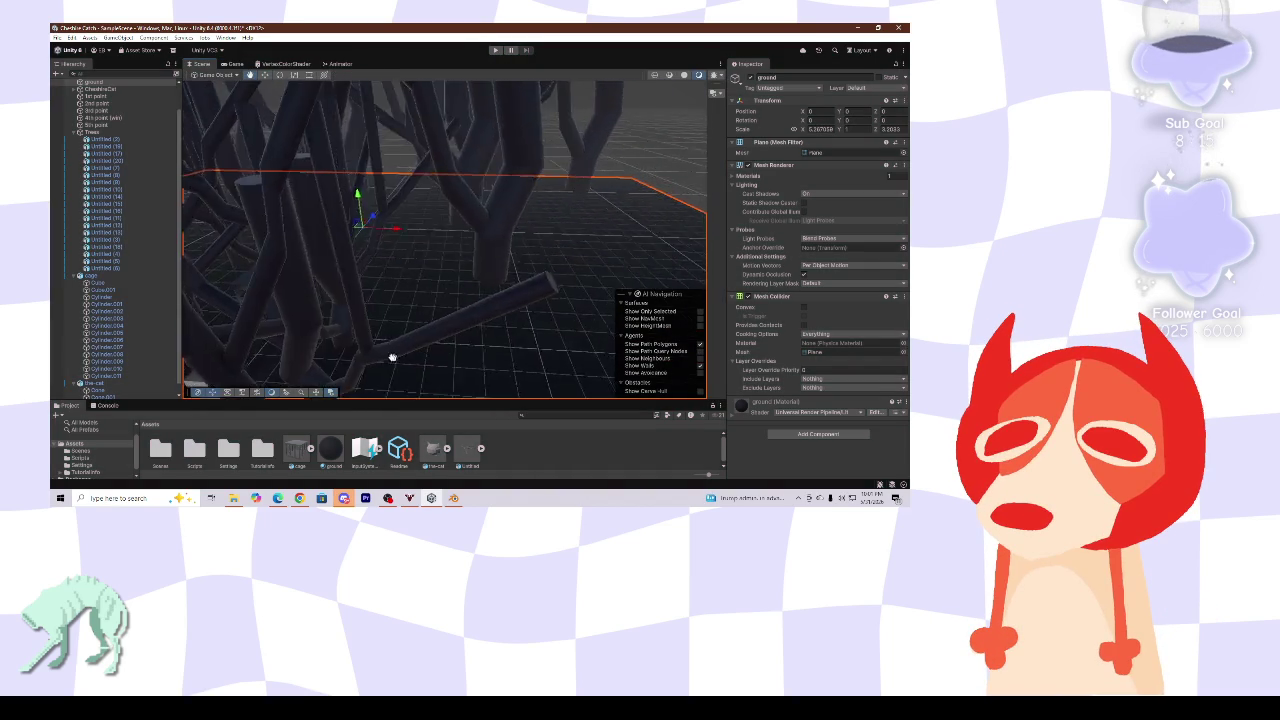
mouse_move(392, 357)
right_down()
mouse_move(534, 291)
mouse_move(481, 291)
mouse_move(517, 303)
mouse_move(546, 270)
right_up()
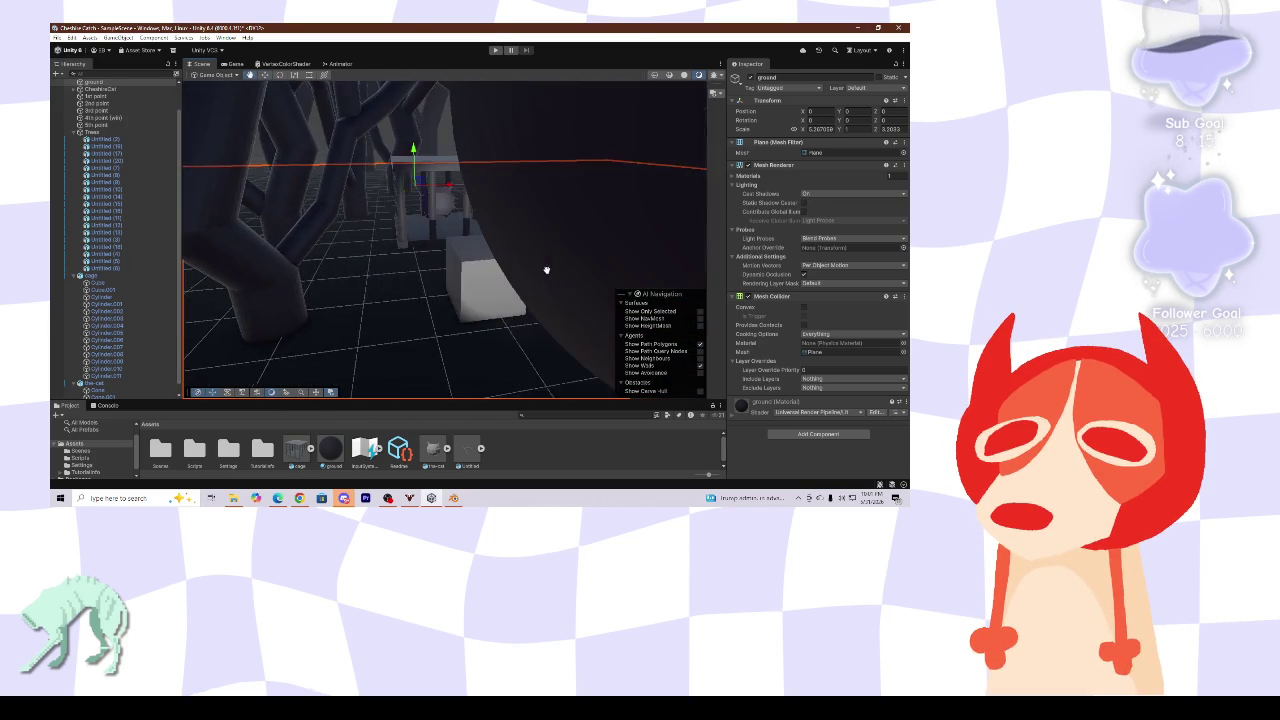
right_drag(546, 270, 799, 443)
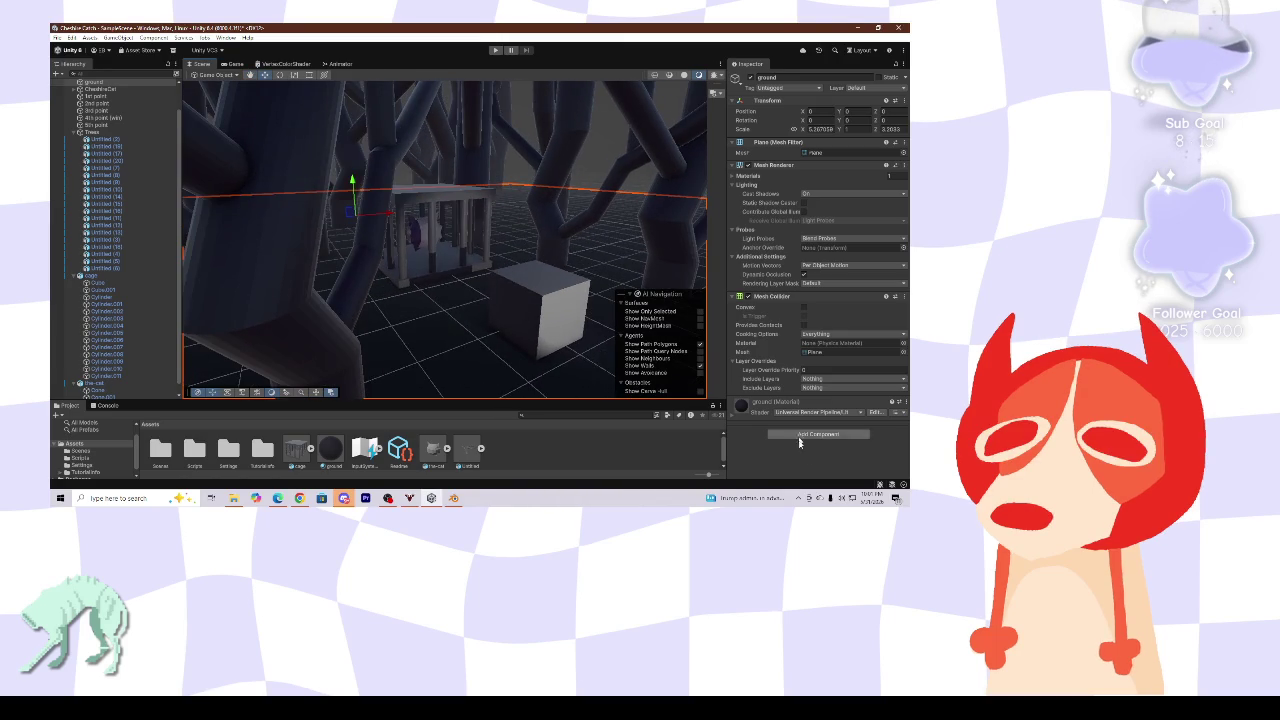
click(840, 498)
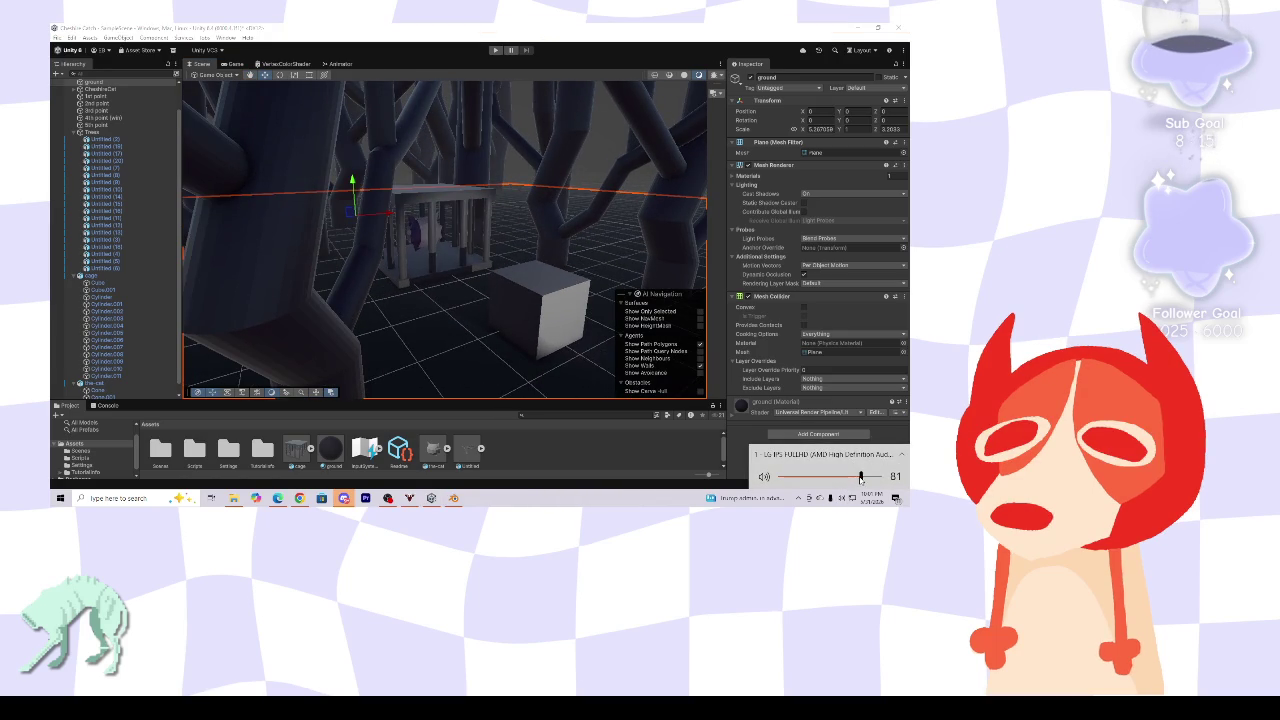
right_drag(520, 234, 392, 248)
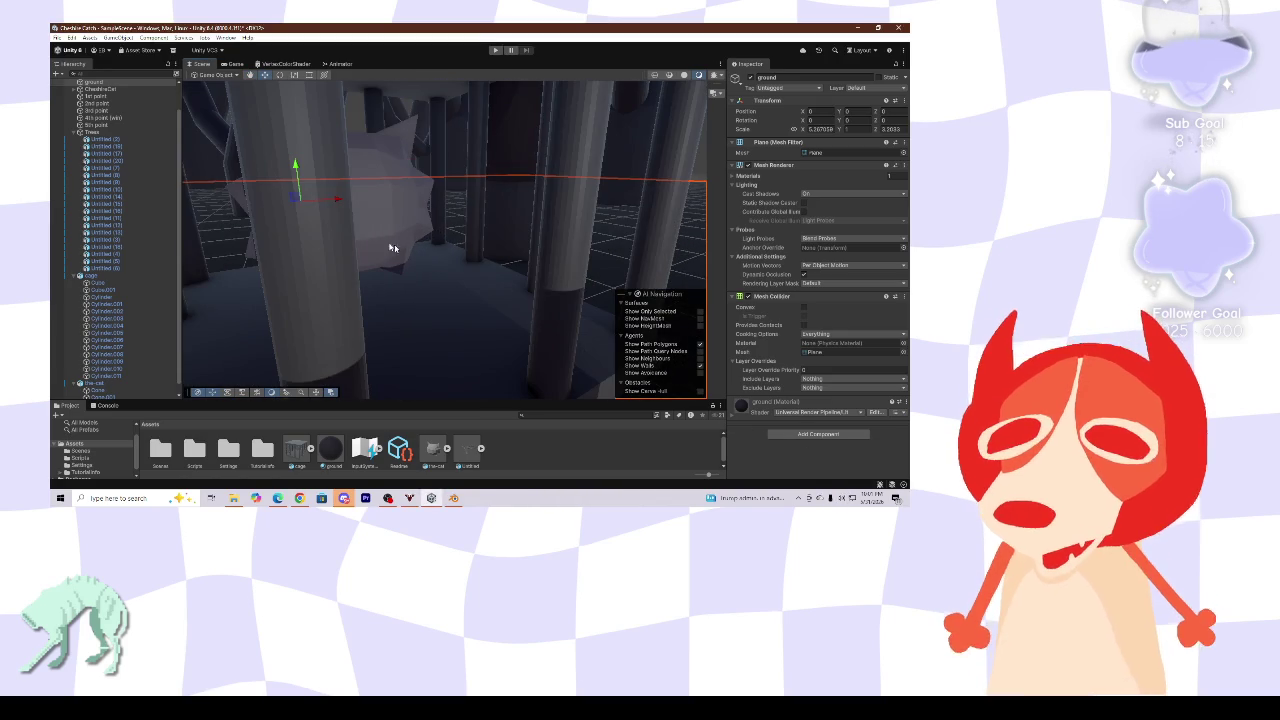
mouse_move(308, 218)
right_down()
mouse_move(342, 270)
mouse_move(494, 229)
mouse_move(514, 265)
mouse_move(560, 270)
right_up()
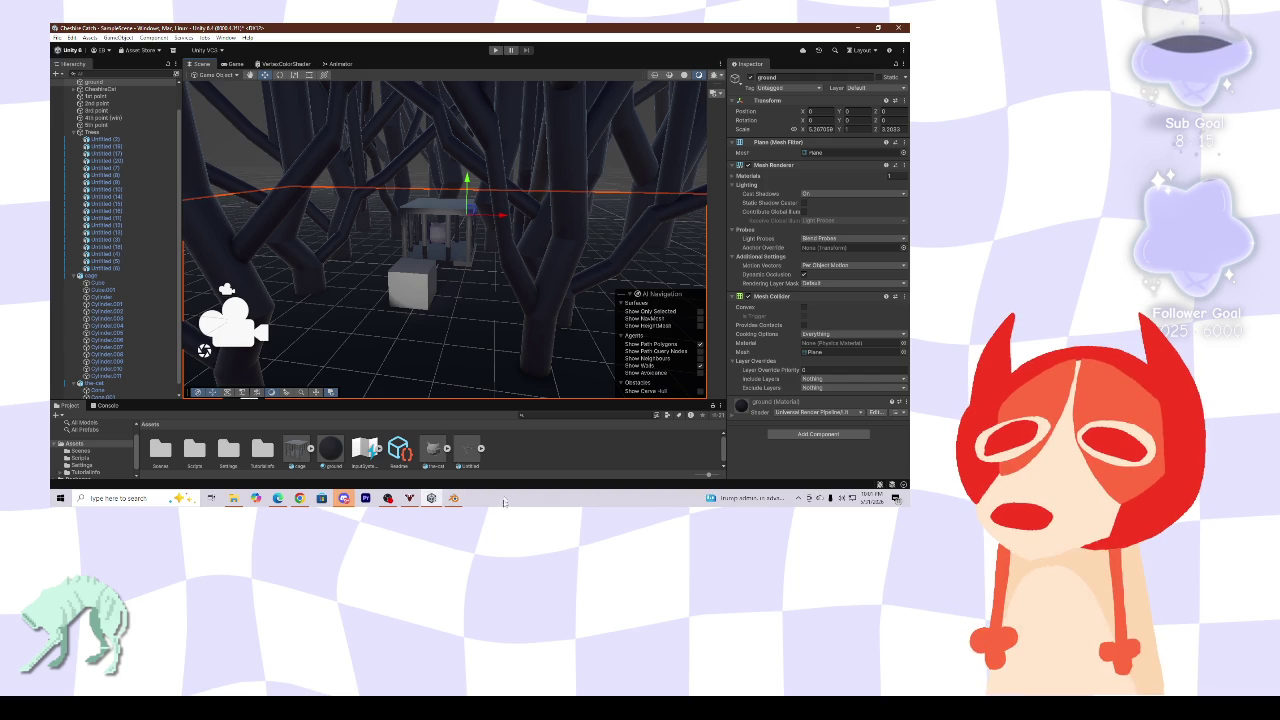
- Switch to Blender and orbit around the textured Cheshire cat head model
click(453, 498)
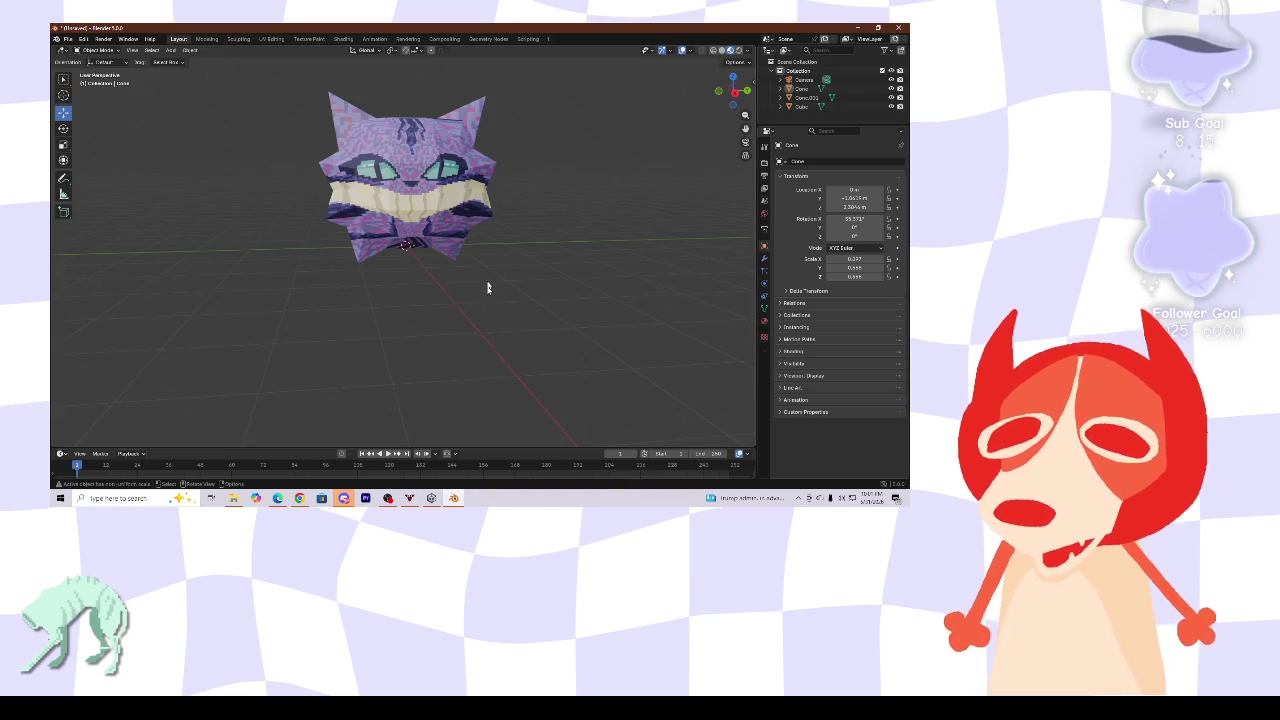
middle_drag(442, 233, 444, 228)
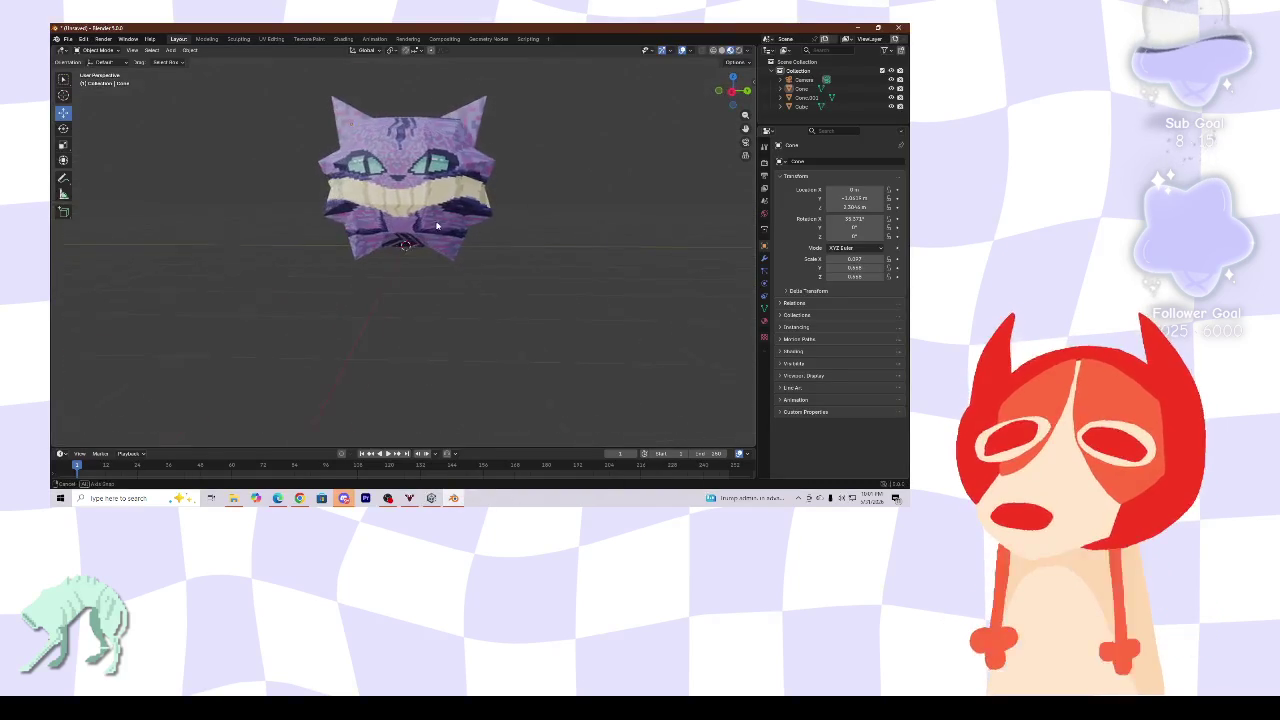